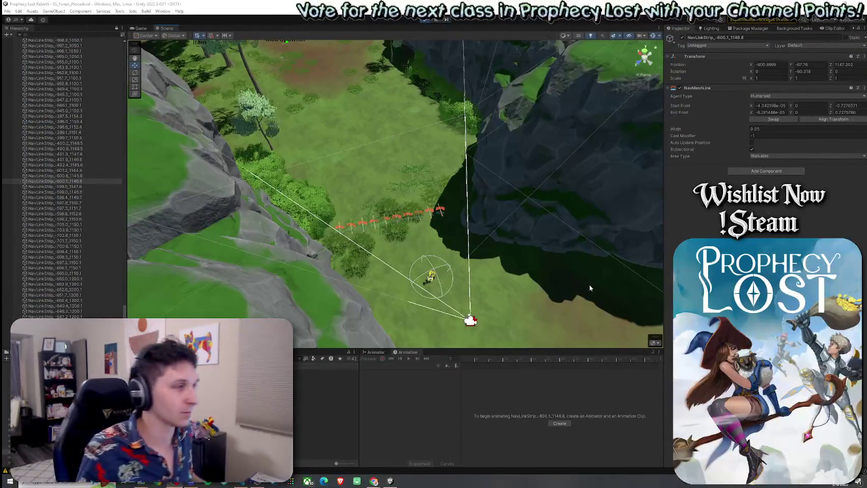
- Orbit around the link strip, enter Play mode, and save the forest scene
mouse_move(616, 290)
left_mouse_down()
mouse_move(470, 251)
mouse_move(450, 165)
left_mouse_up()
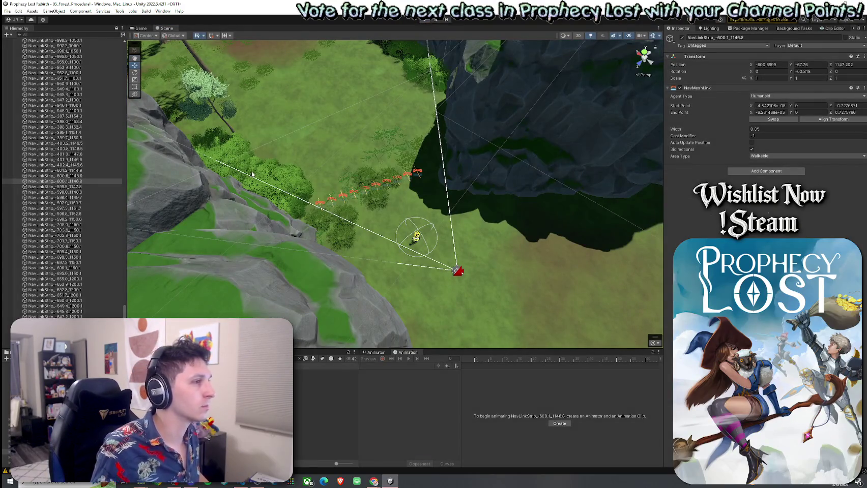
key("ctrl+p")
left_click(7, 11)
left_click(20, 36)
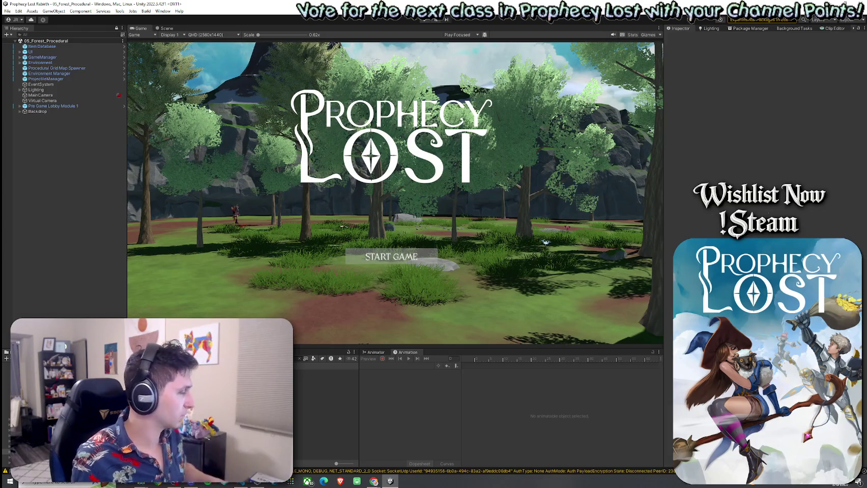
- Show the Procedural Grid Map Spawner's 15×15, module size 100 settings and save the scene
left_click(61, 68)
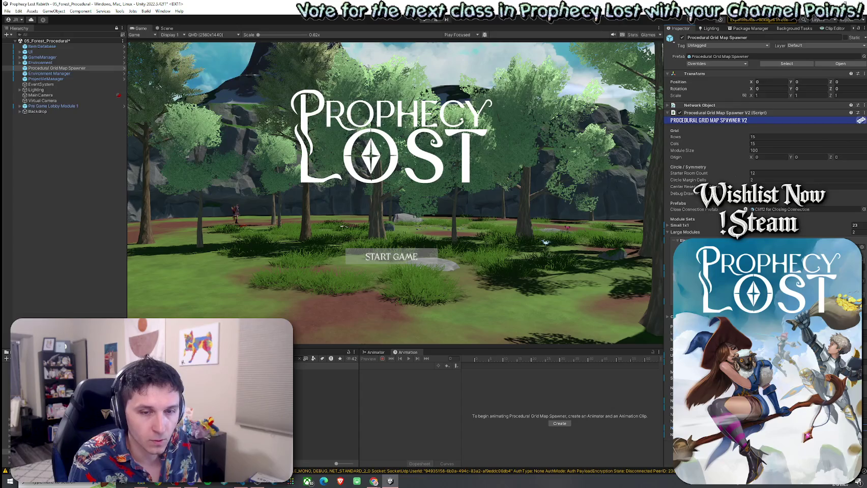
left_click(7, 11)
left_click(36, 34)
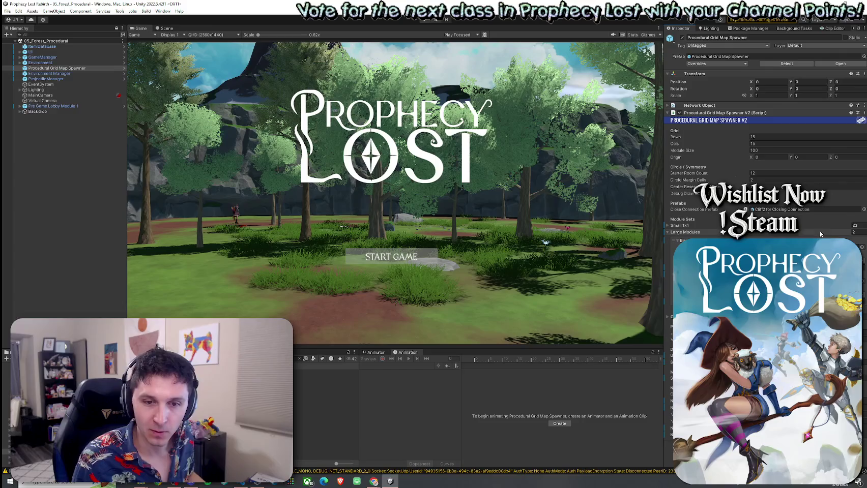
- Start a new match from the Prophecy Lost title screen
left_click(8, 11)
left_click(8, 11)
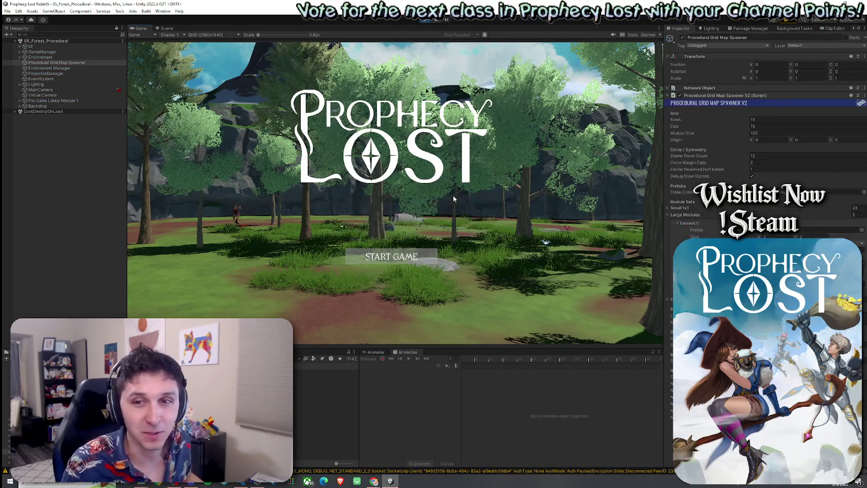
left_click(421, 251)
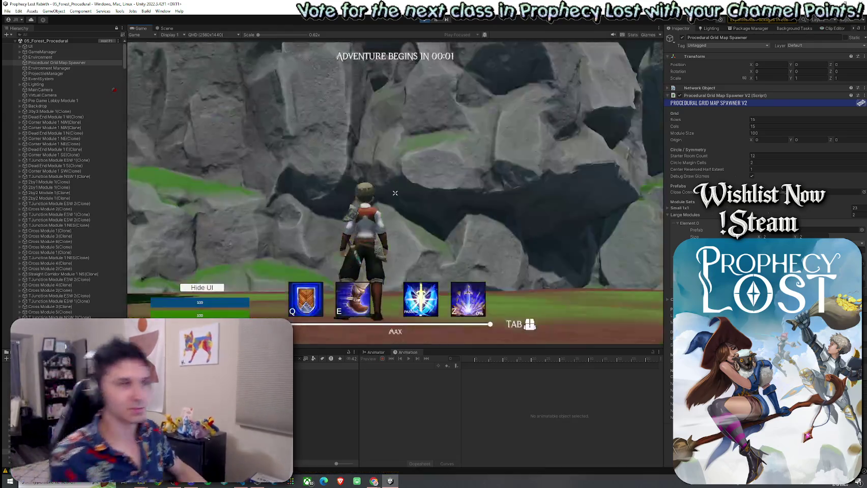
- Run the character through the generated forest toward the trees and rocky cliffs
key("w")
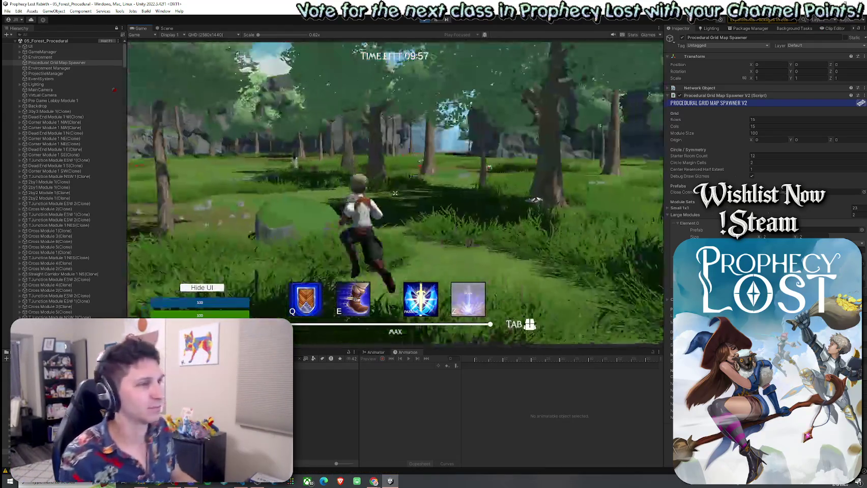
key("w")
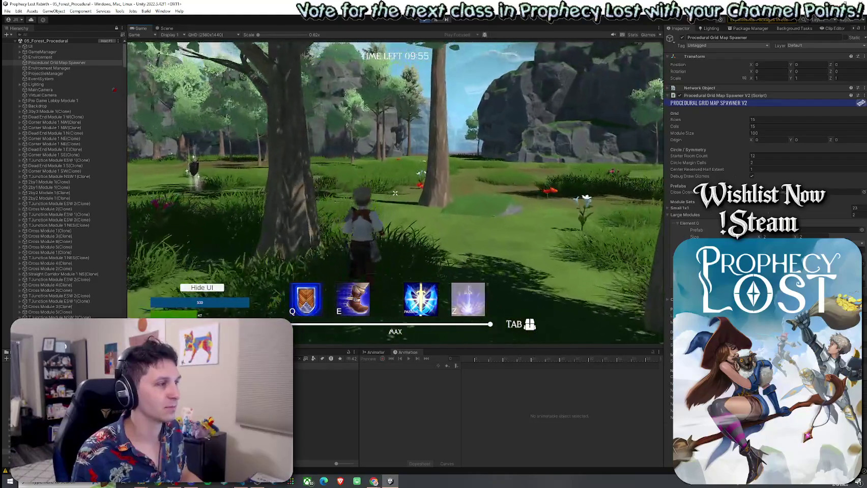
key("w")
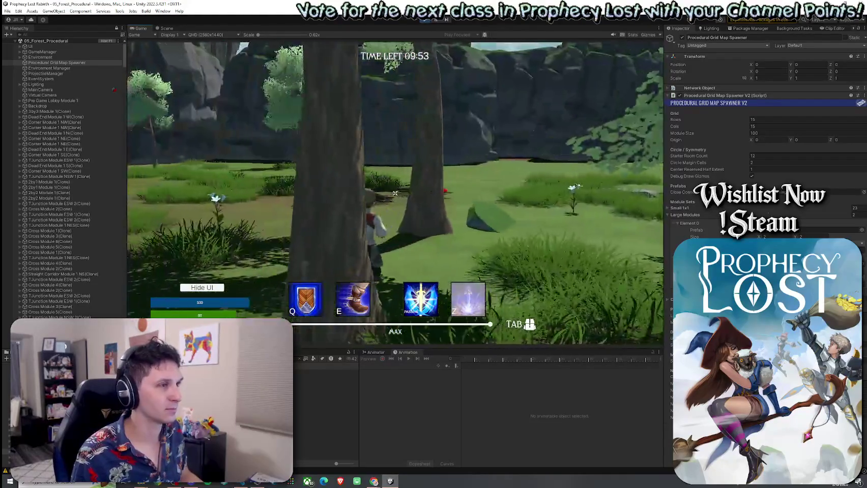
key("super")
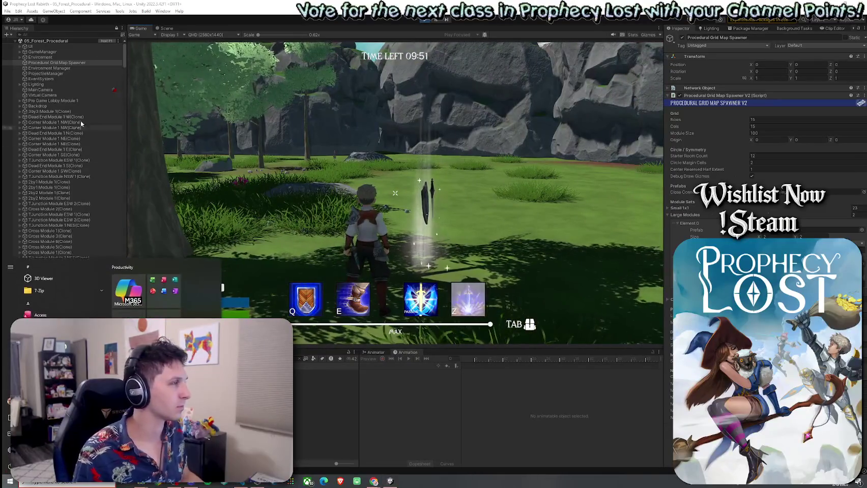
- Select the NavLinkStrip_-703.8_350.1 seam link and view it in the Scene view
scroll(75, 169, "down", 15)
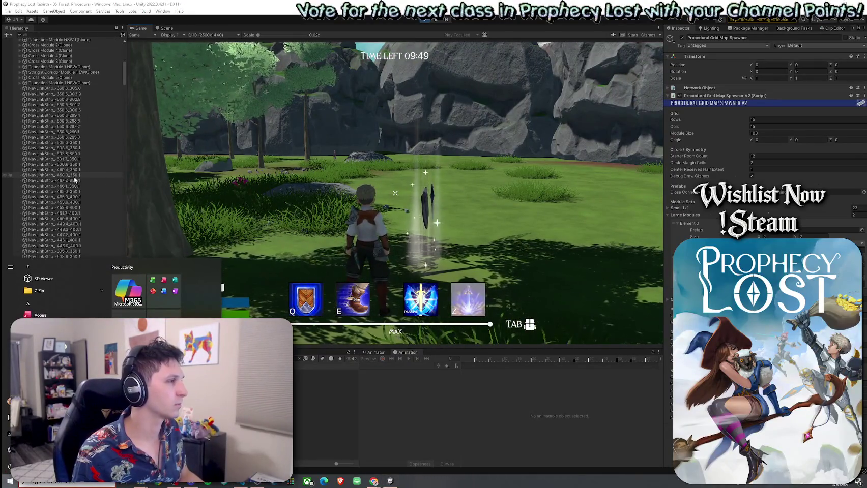
left_click(74, 142)
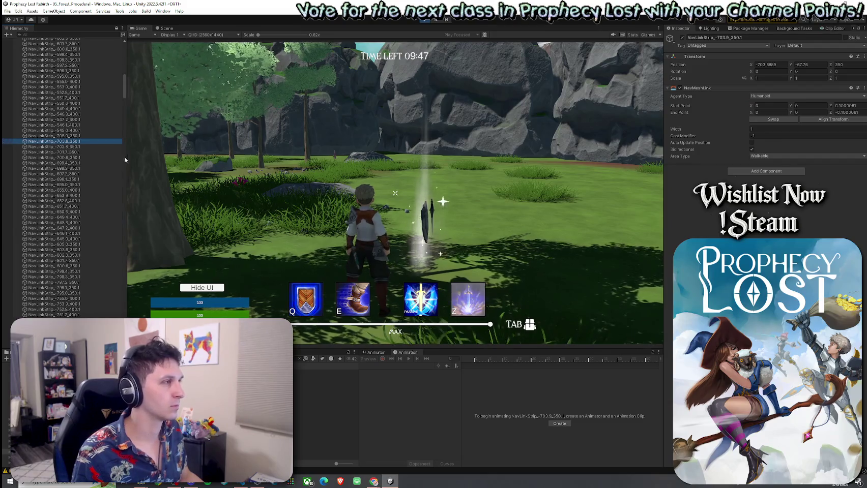
left_click(166, 28)
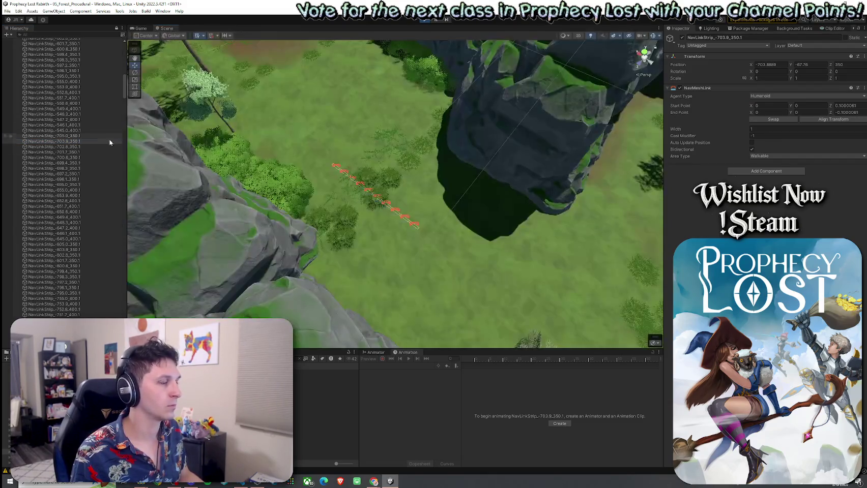
- Zoom out to an overview of the whole generated map, then return to the running game
mouse_move(247, 174)
left_mouse_down()
mouse_move(323, 194)
mouse_move(74, 187)
mouse_move(349, 154)
mouse_move(327, 82)
mouse_move(310, 77)
mouse_move(135, 125)
mouse_move(513, 297)
mouse_move(323, 191)
mouse_move(84, 193)
mouse_move(184, 163)
left_mouse_up()
mouse_move(271, 170)
left_mouse_down()
mouse_move(299, 178)
mouse_move(242, 163)
mouse_move(251, 146)
left_mouse_up()
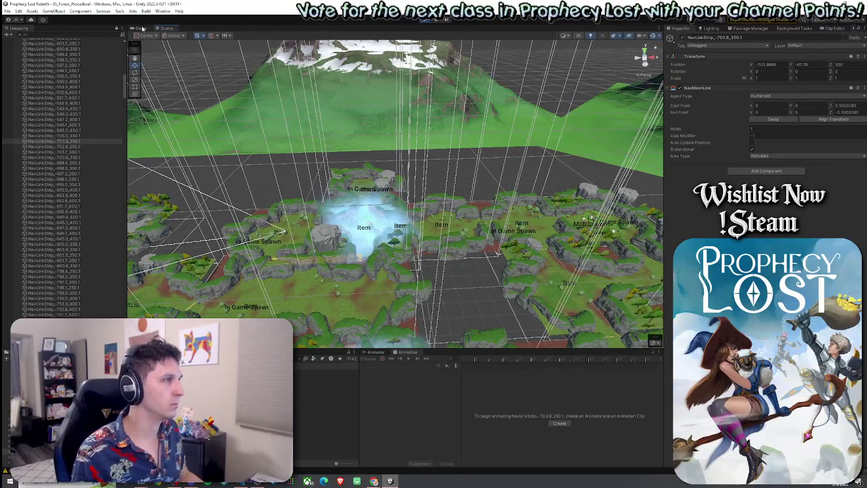
left_click(141, 28)
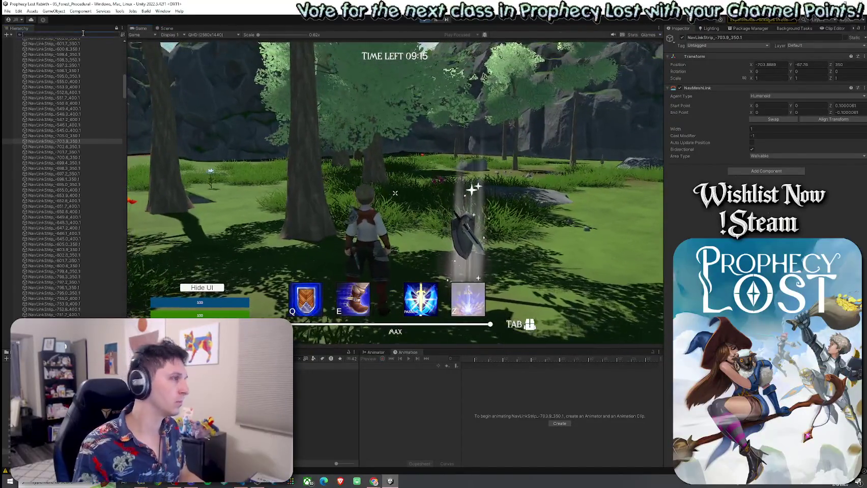
- Filter the Hierarchy by 'player' and inspect Player(Clone)'s components
left_click(83, 33)
type("player")
left_click(71, 62)
left_click(63, 57)
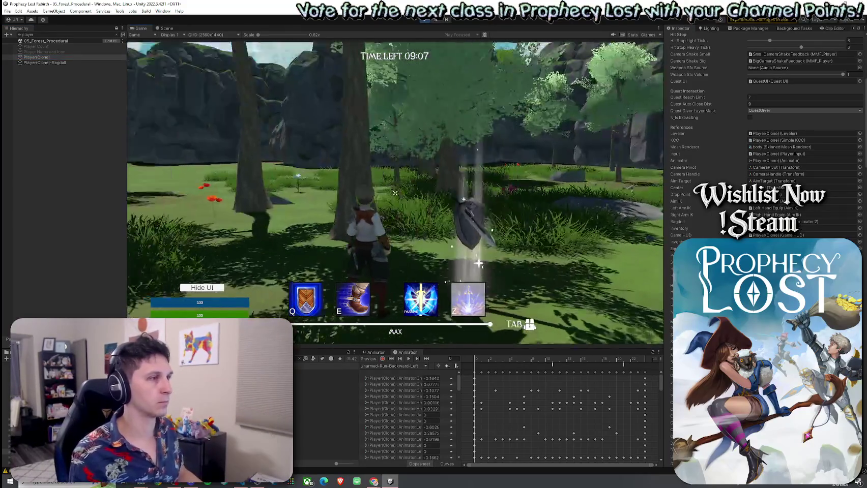
- Playtest running across the meadow, cliffs and toward the pink creature, then stop Play mode
key("w")
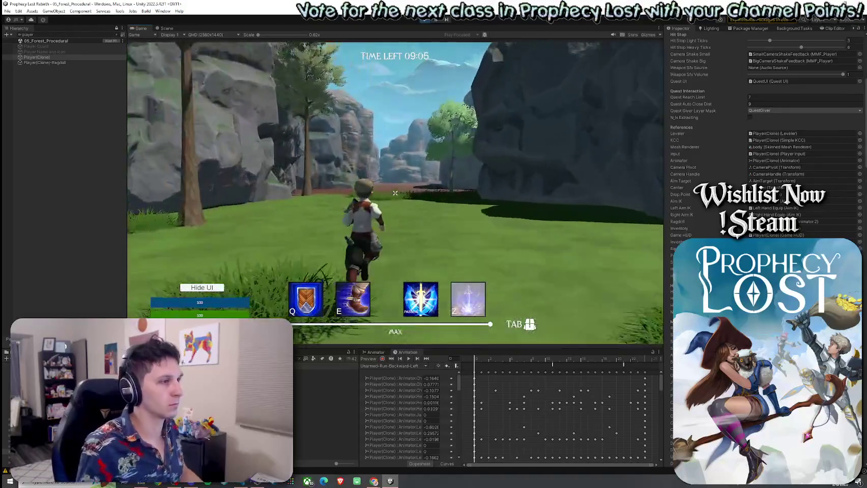
key("w")
key("w")
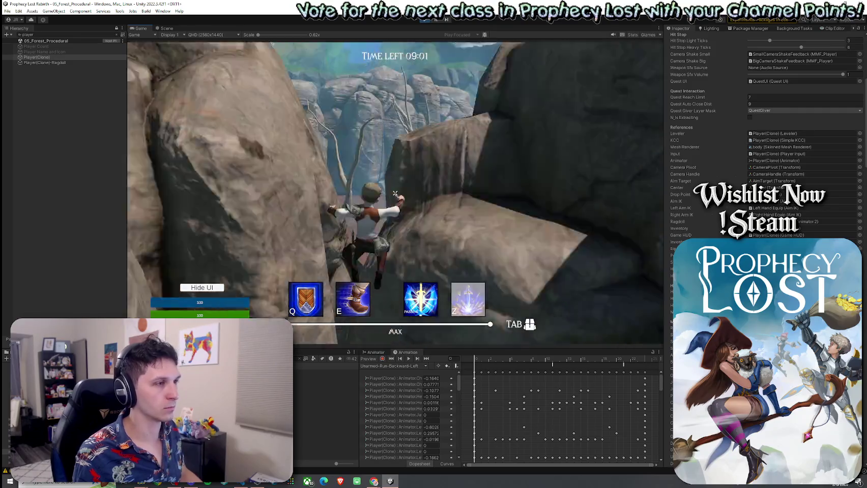
key("w")
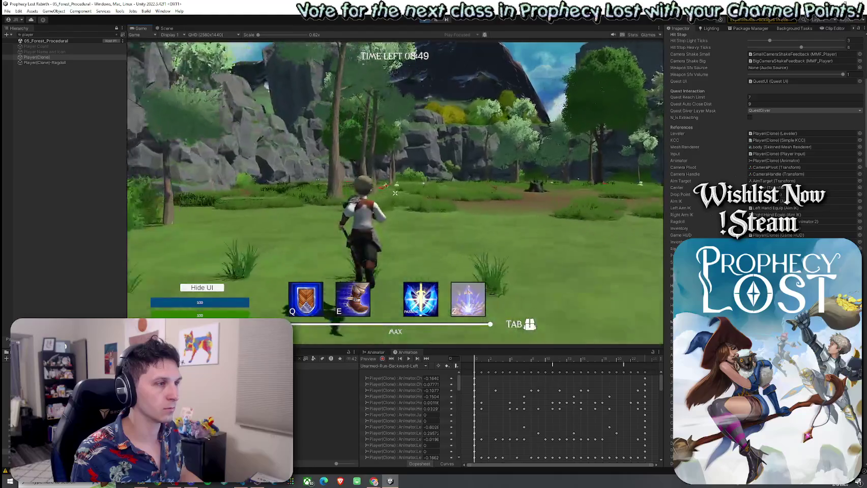
key("super")
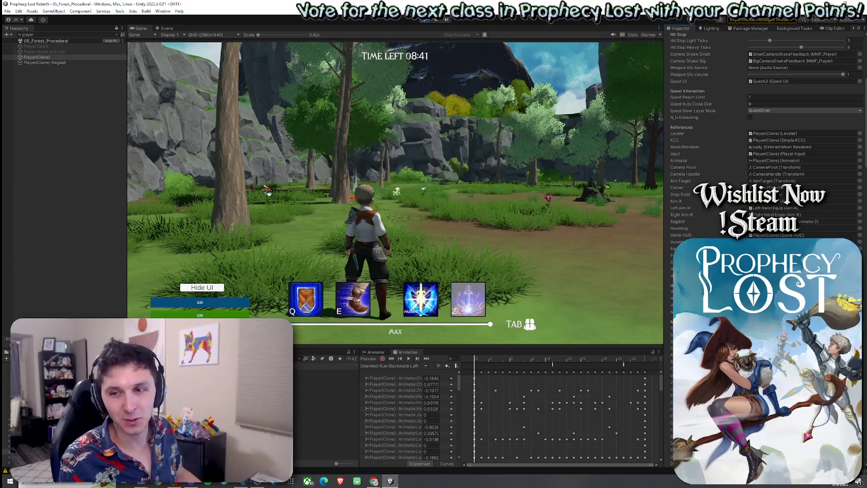
left_click(619, 197)
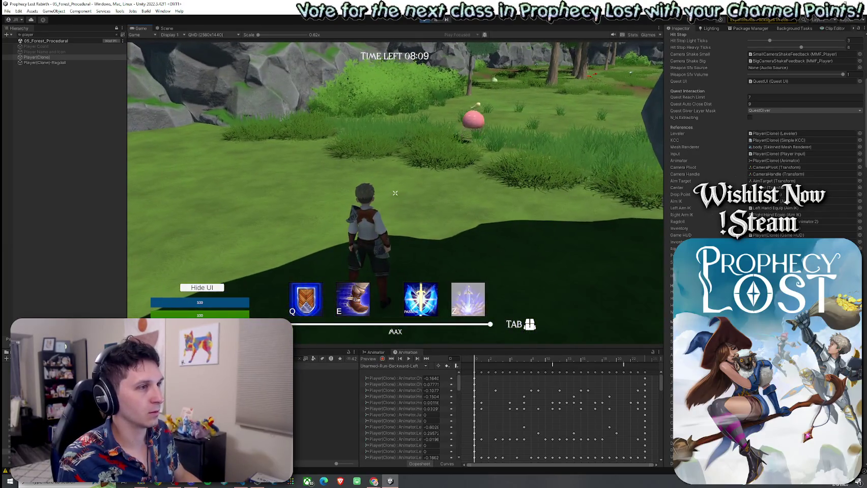
key("w")
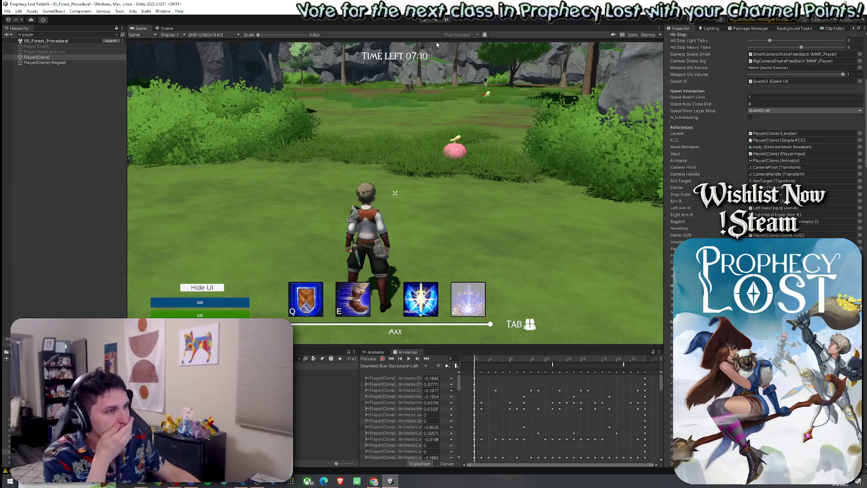
key("ctrl+p")
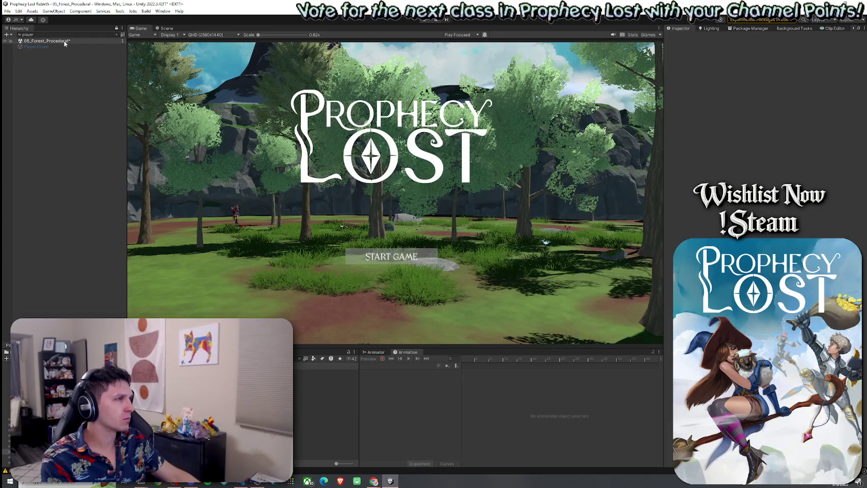
- Clear the player search, select Procedural Grid Map Spawner, and bring up its script in VS Code
left_click(117, 34)
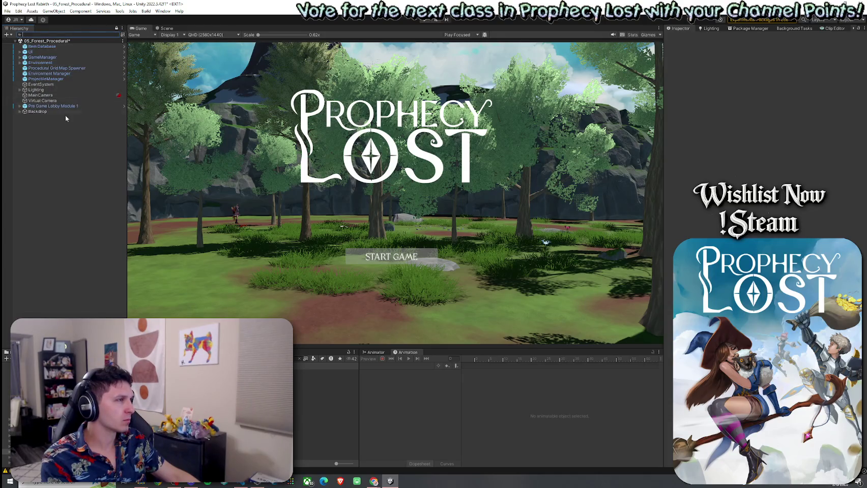
left_click(56, 68)
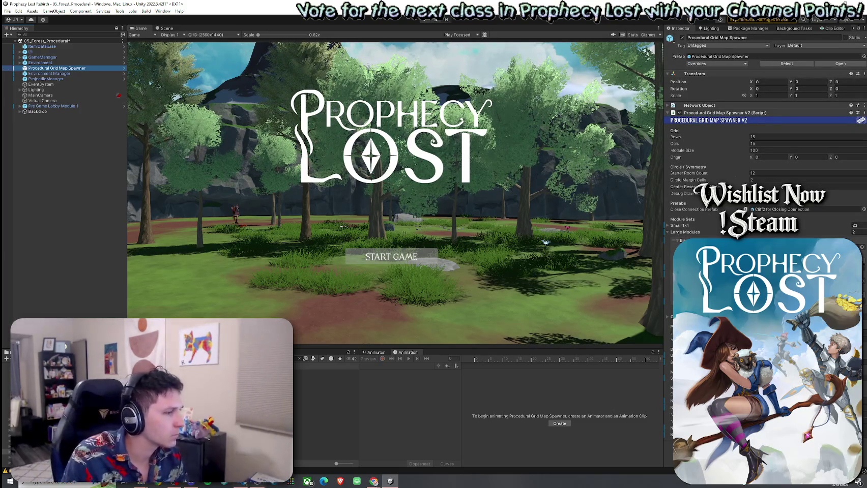
left_click(246, 483)
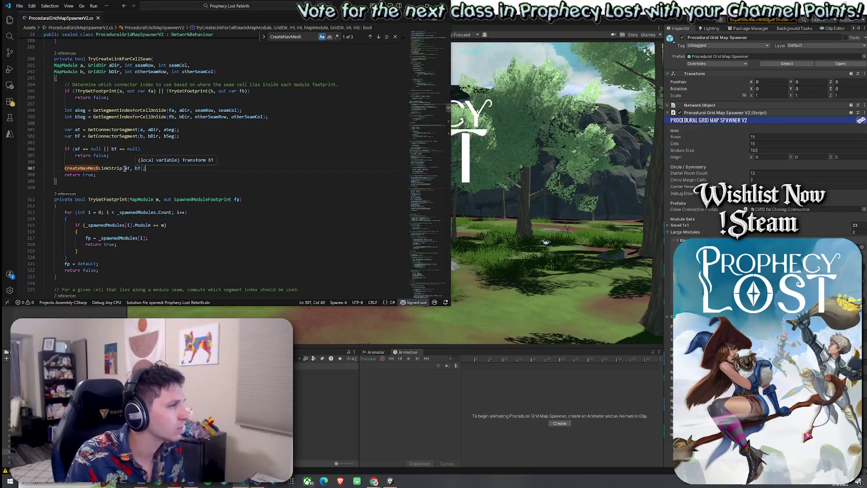
- Switch the seam call to CreateNavMeshLinkBetween(aT, bT) and save the spawner script
key("Tab")
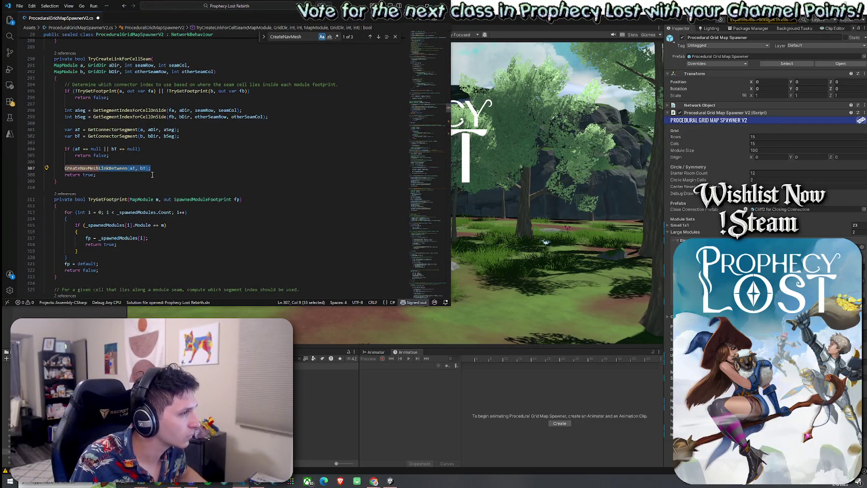
left_click(19, 6)
left_click(51, 125)
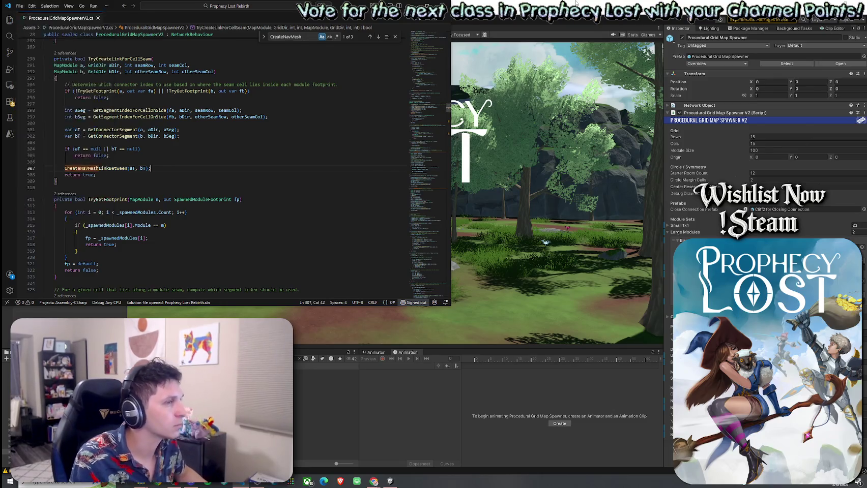
left_click(544, 162)
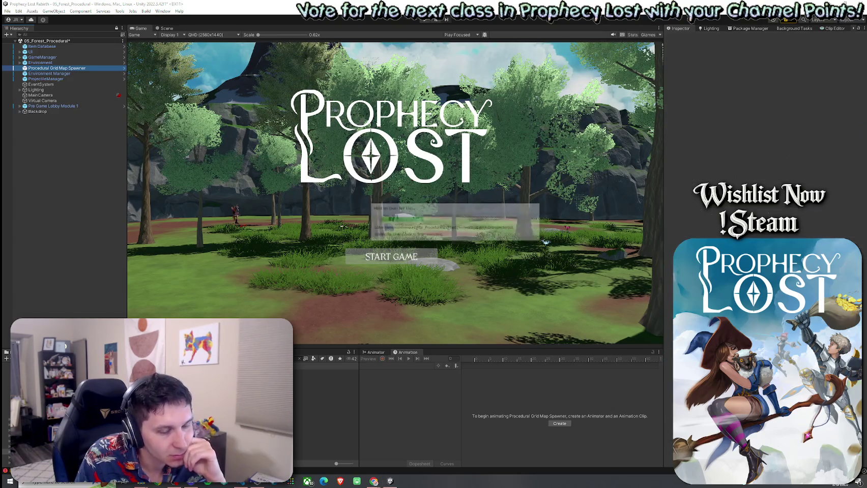
- Save the 05_Forest_Procedural scene through the File menu, repeating the save
left_click(8, 10)
left_click(20, 44)
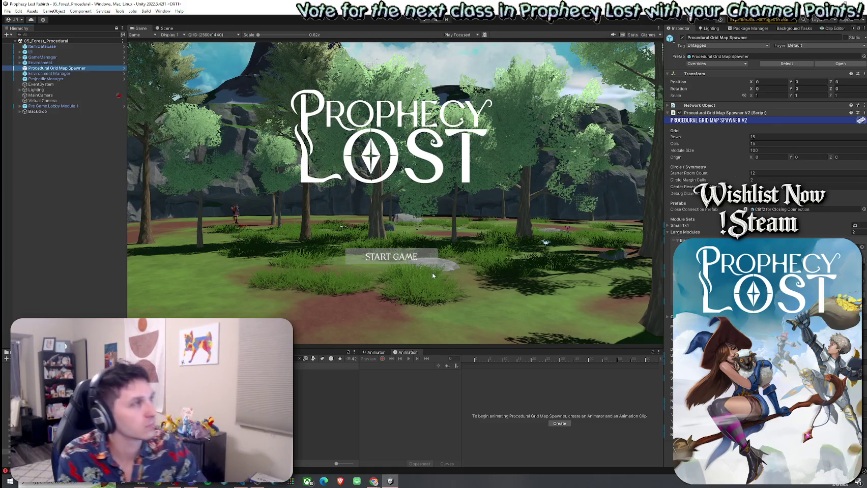
left_click(7, 11)
left_click(32, 43)
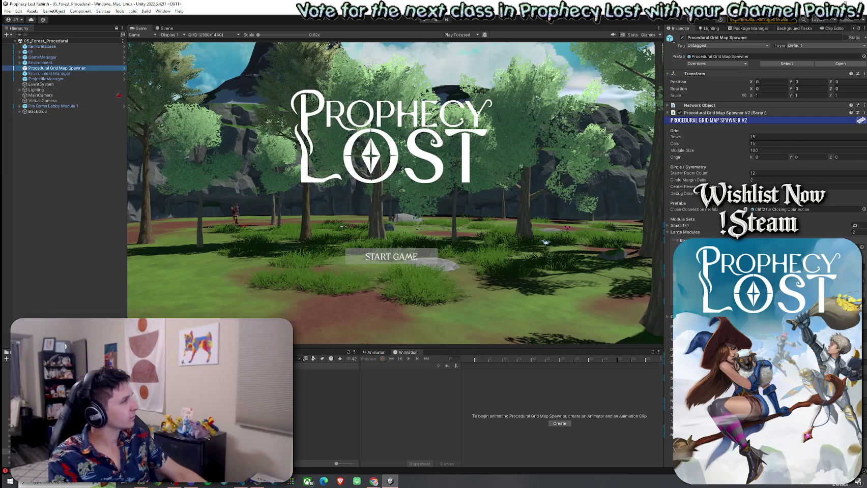
left_click(373, 481)
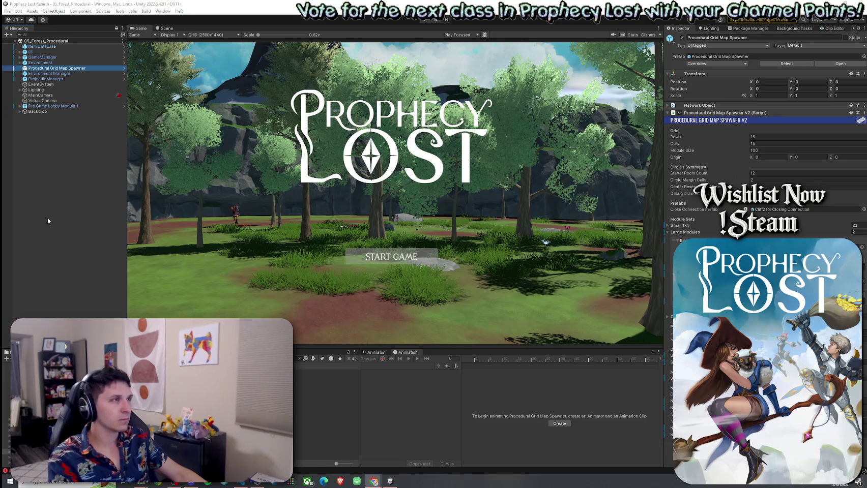
left_click(8, 10)
left_click(273, 235)
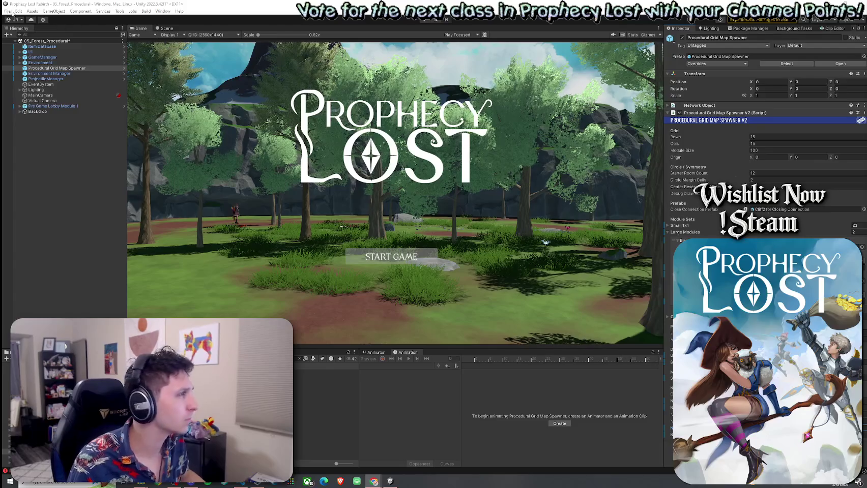
- Save the scene once more and switch to Visual Studio Code
left_click(7, 10)
left_click(20, 43)
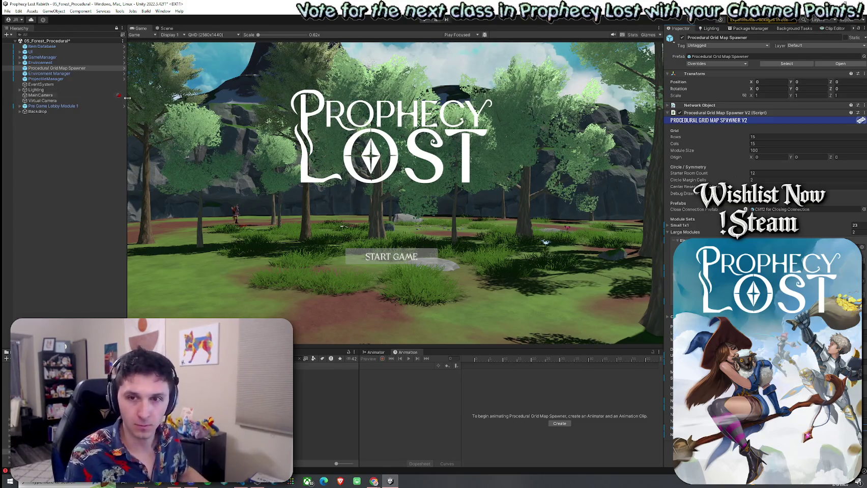
left_click(7, 11)
left_click(26, 45)
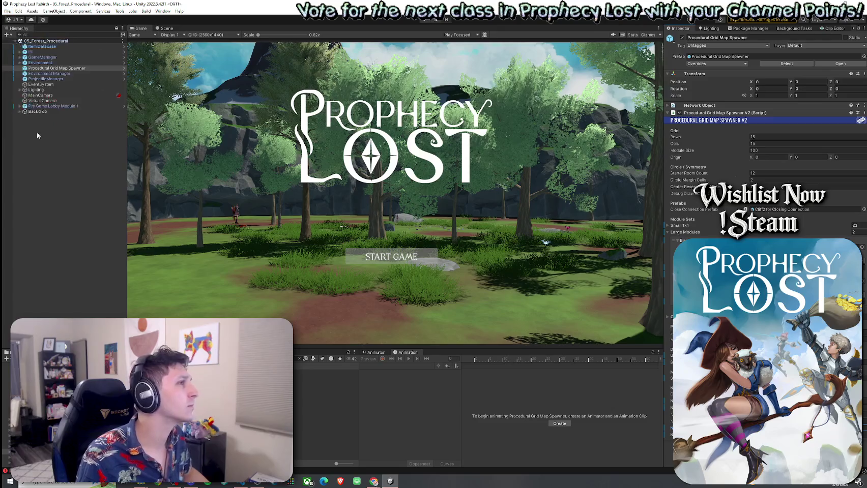
left_click(373, 481)
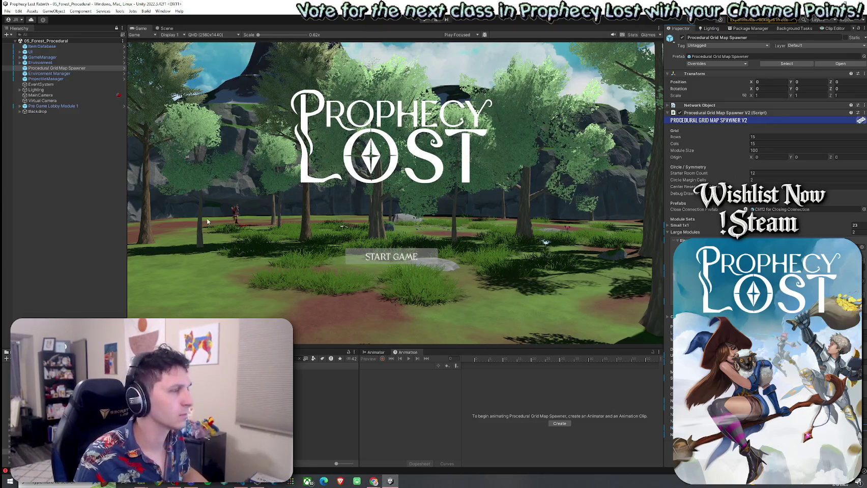
left_click(255, 485)
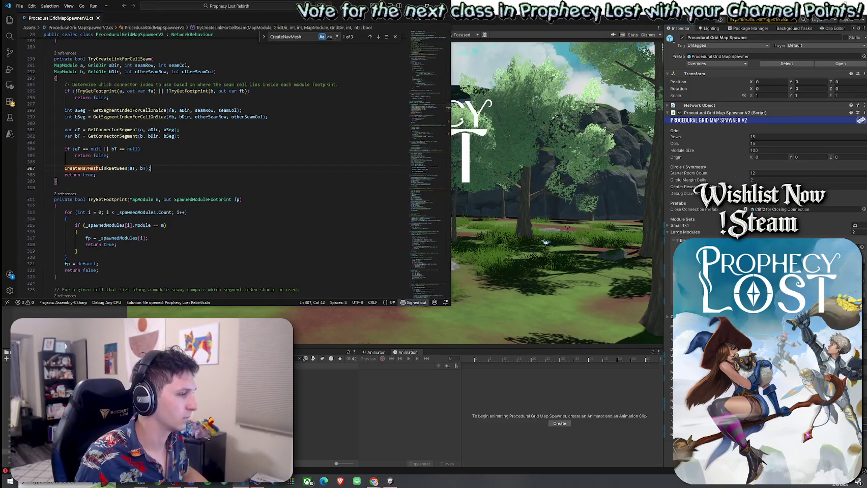
- Rename the line 307 call from CreateNavMeshLinkBetween to CreateNavMeshLinkStrip
left_click(243, 483)
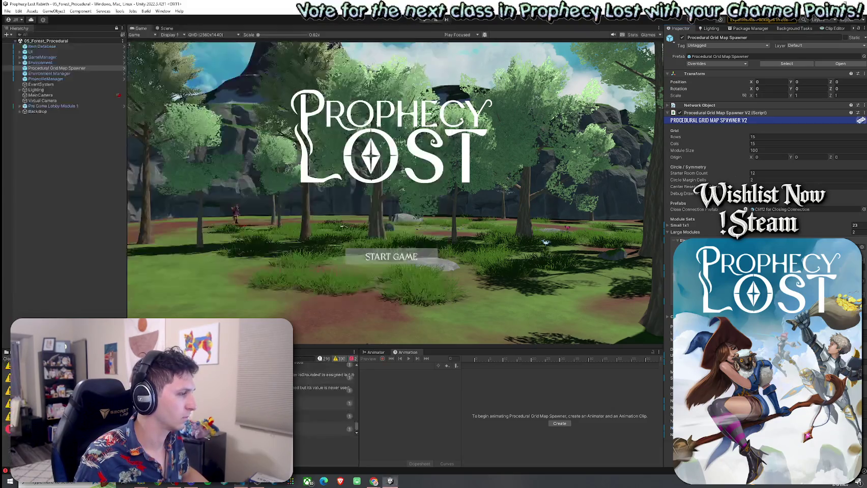
left_click(243, 484)
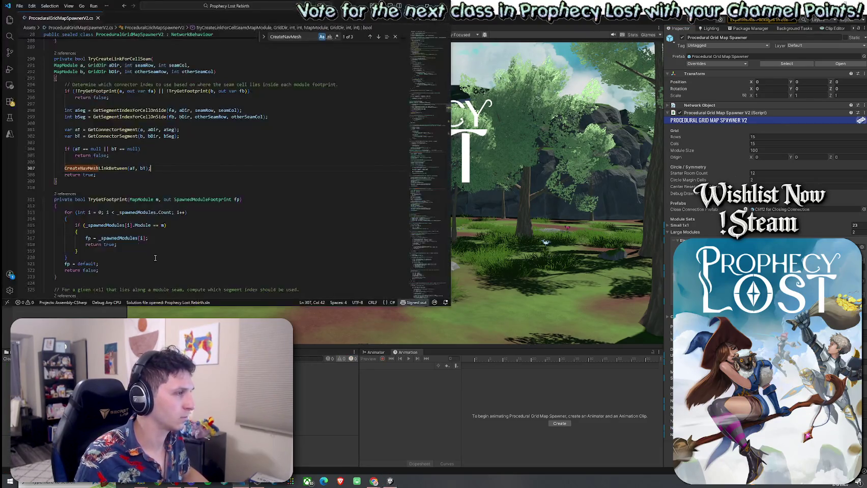
type("Strip")
key("End")
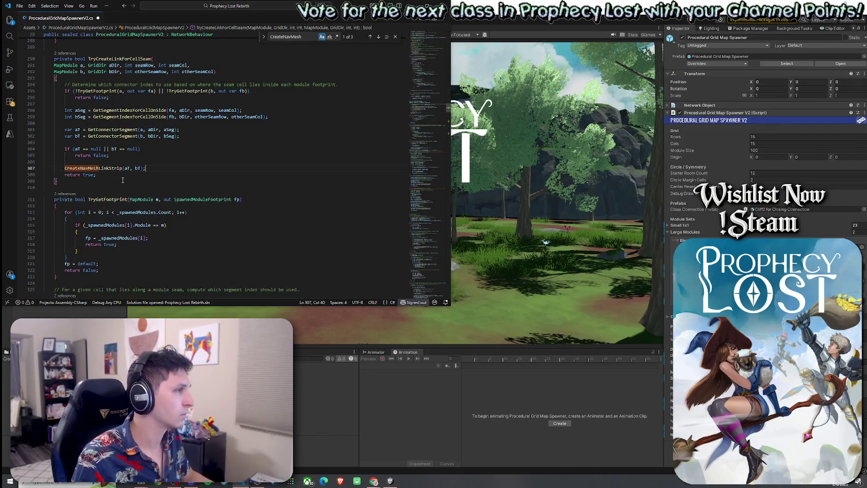
- Save the script with the CreateNavMeshLinkStrip(aT, bT) call
left_click(19, 6)
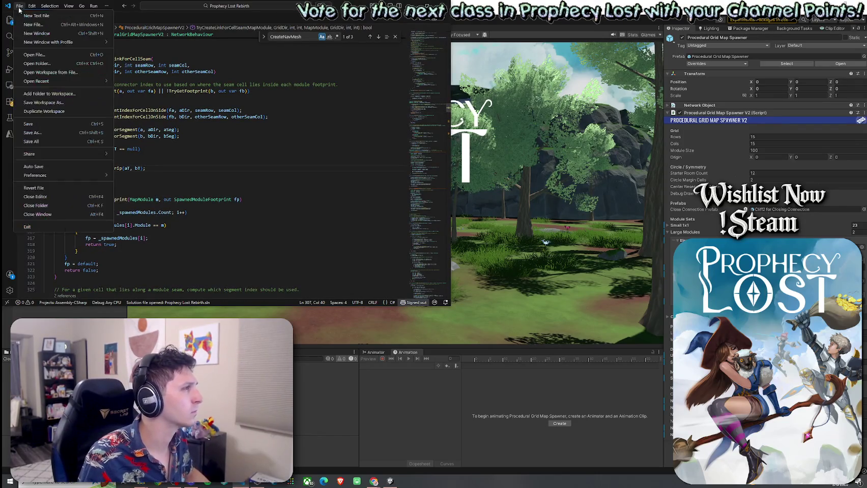
left_click(51, 124)
right_click(77, 33)
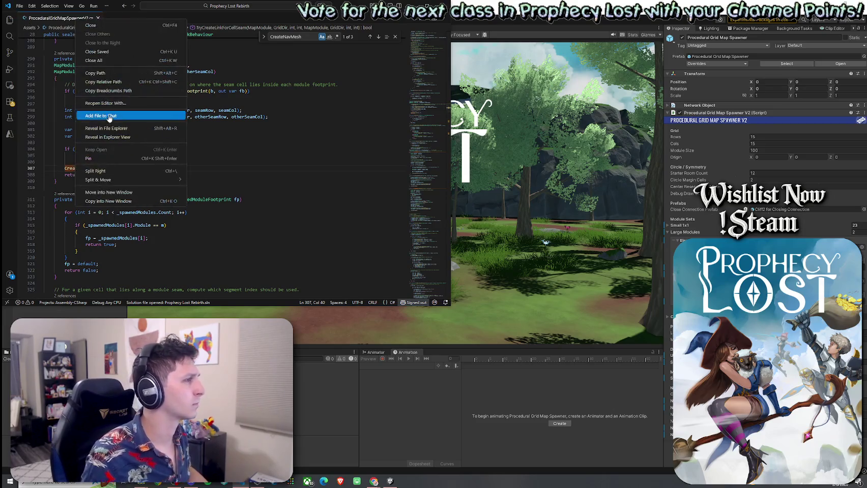
key("Escape")
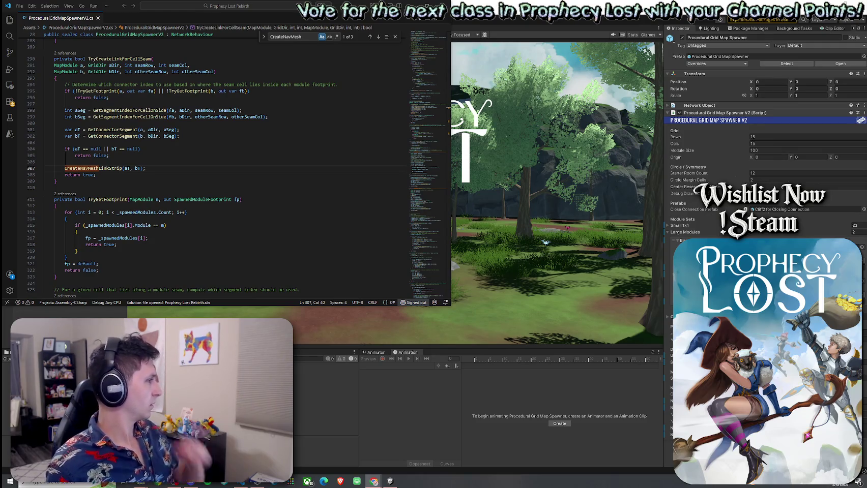
left_click(79, 168, "shift")
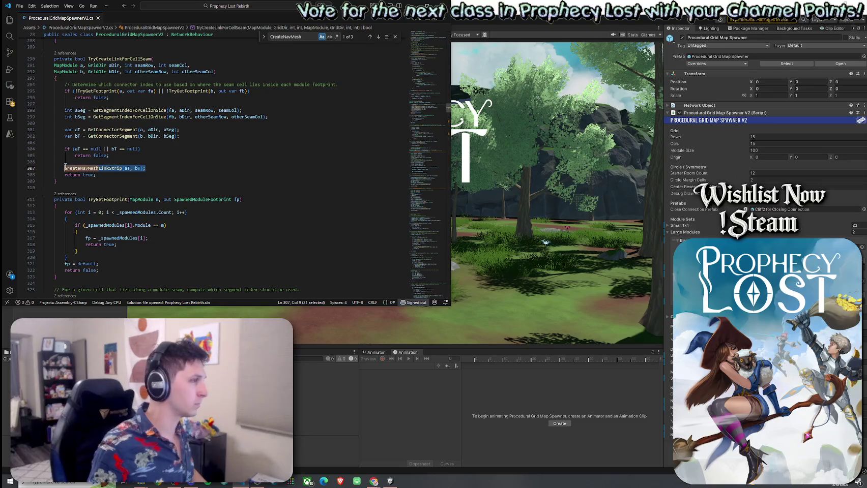
- Change the seam call to CreateNavMeshLinkStrip(aT, bT, aDir)
type("CreateNavMeshLinkStrip(aT, bT, aDir);")
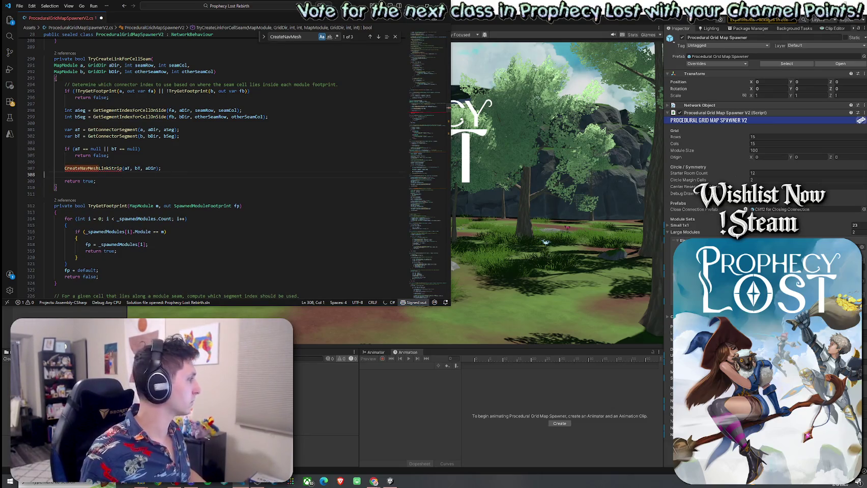
right_click(102, 168)
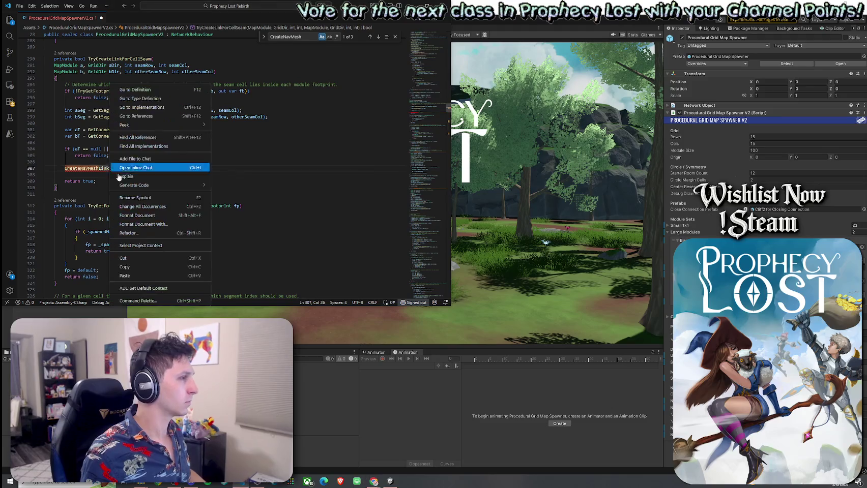
left_click(133, 89)
- Replace the old CreateNavMeshLinkStrip method with the GridDir acrossDir version and save the script
mouse_move(65, 124)
left_mouse_down()
mouse_move(74, 151)
mouse_move(56, 214)
mouse_move(70, 179)
mouse_move(46, 71)
left_mouse_up()
scroll(64, 193, "up", 3)
key("ctrl+v")
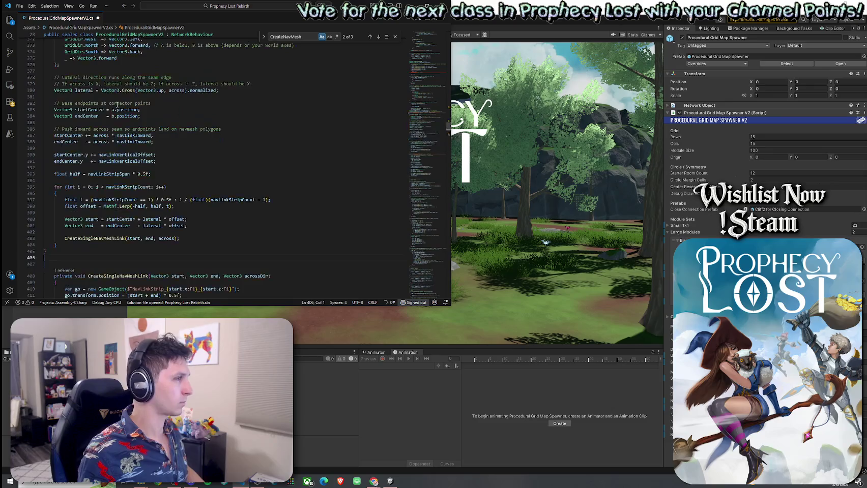
left_click_drag(65, 259, 46, 102)
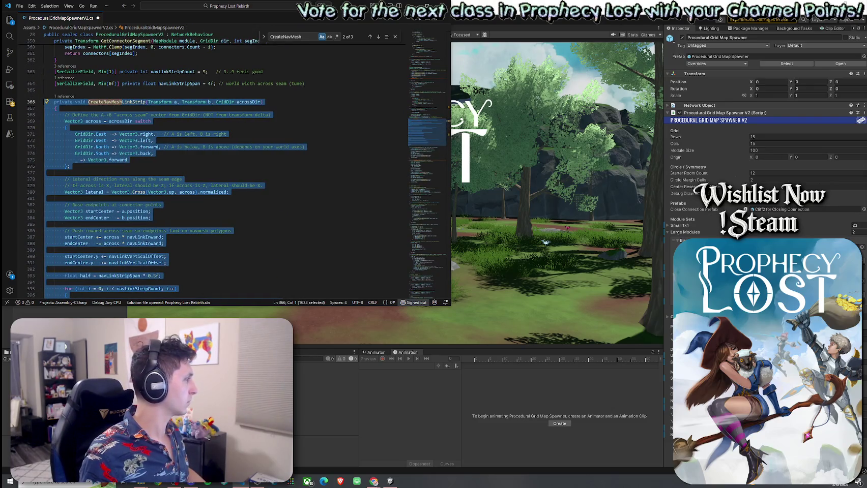
left_click(19, 5)
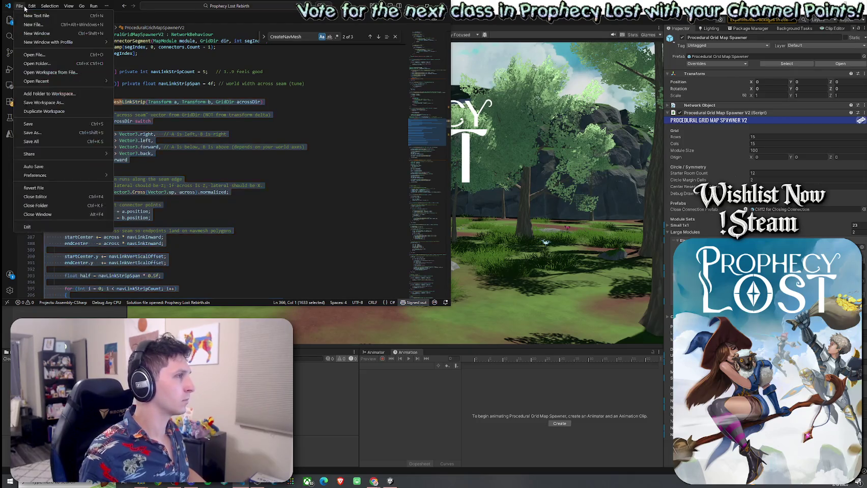
left_click(61, 136)
left_click(458, 55)
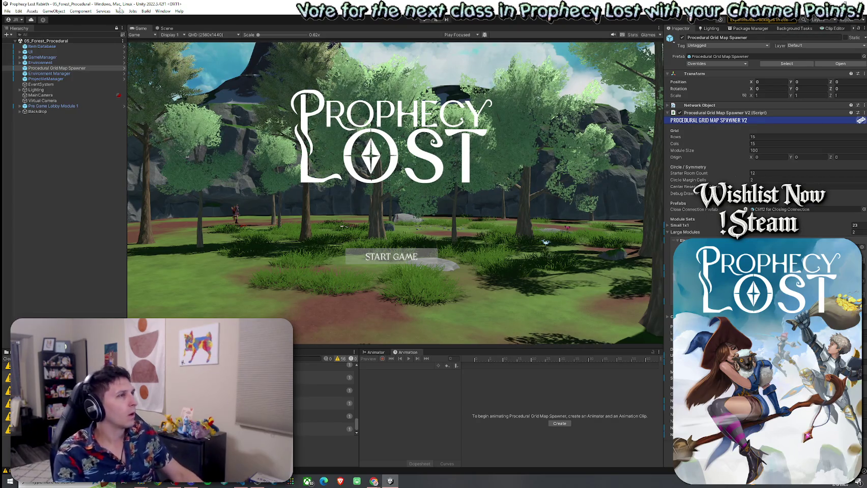
- Enter Play mode and start a new match from the Prophecy Lost title screen
left_click(7, 11)
left_click(7, 11)
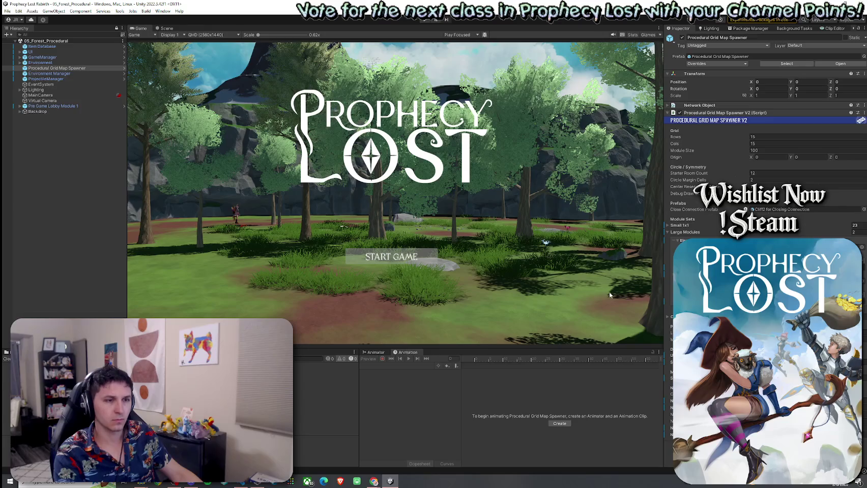
left_click(7, 10)
left_click(26, 43)
left_click(424, 20)
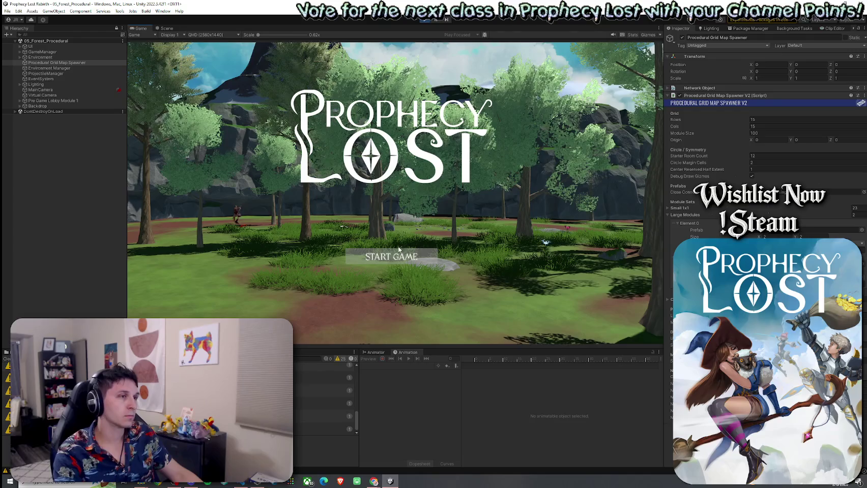
left_click(385, 257)
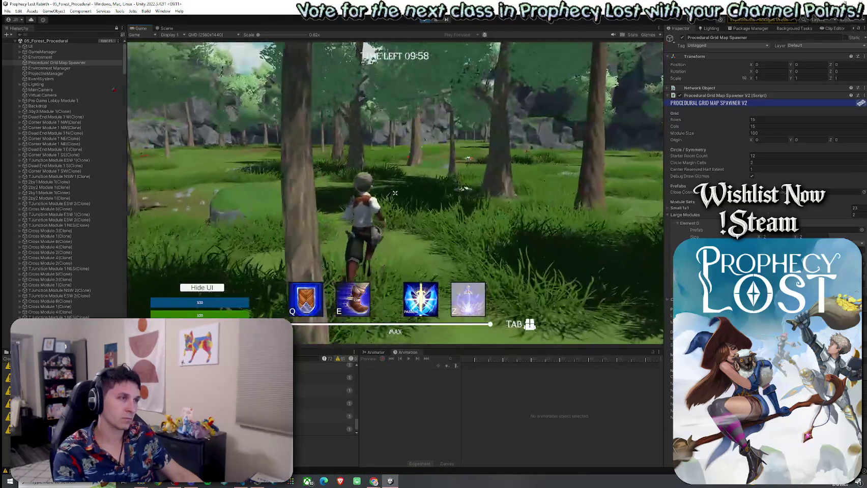
- Select Player(Clone) through a 'yer' Hierarchy search, then resume running the character forward
key("super")
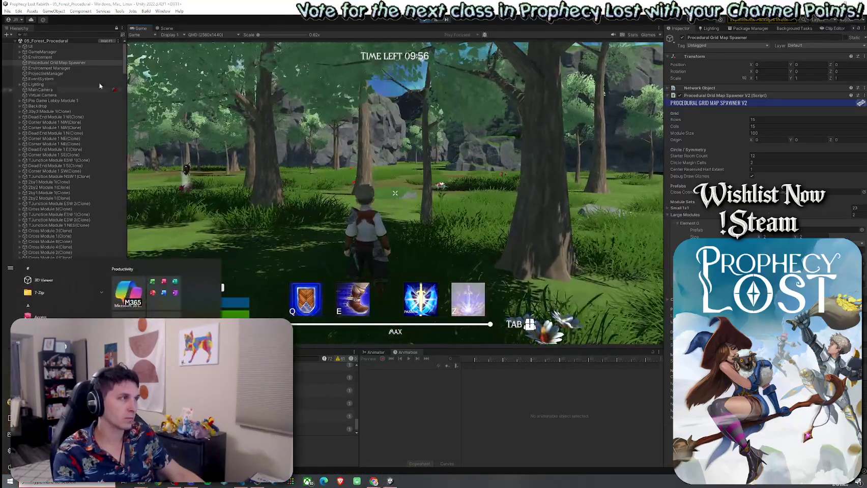
left_click(59, 34)
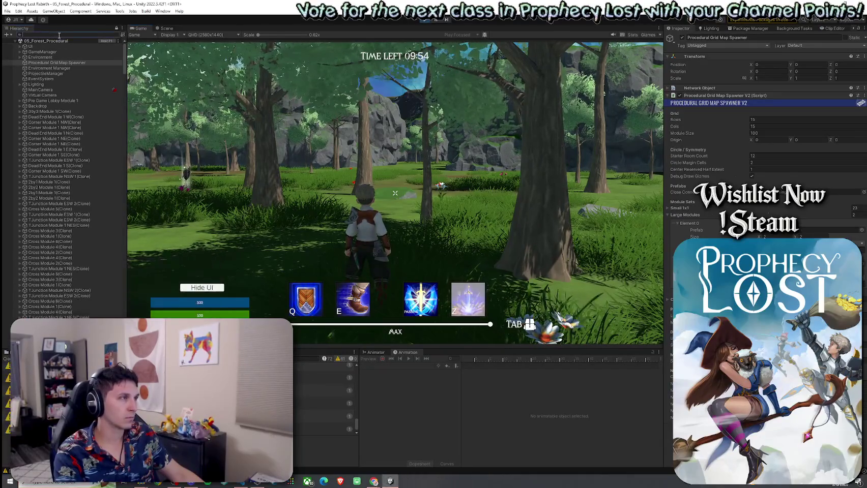
type("player")
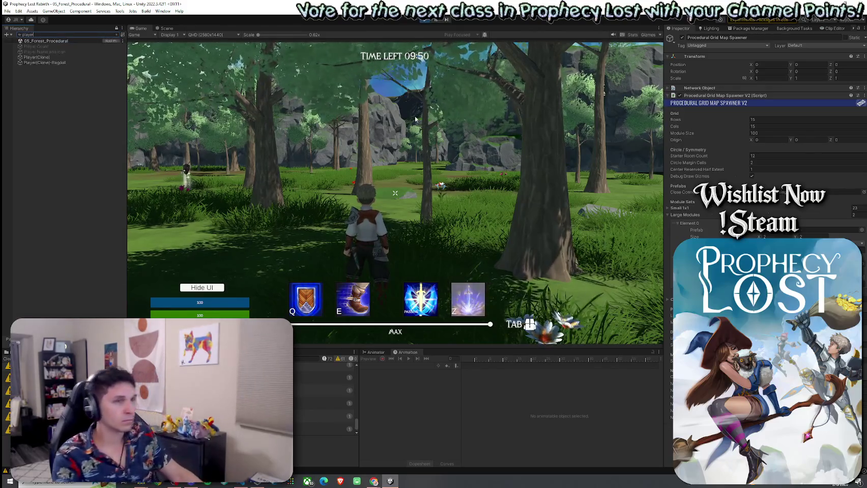
left_click(76, 57)
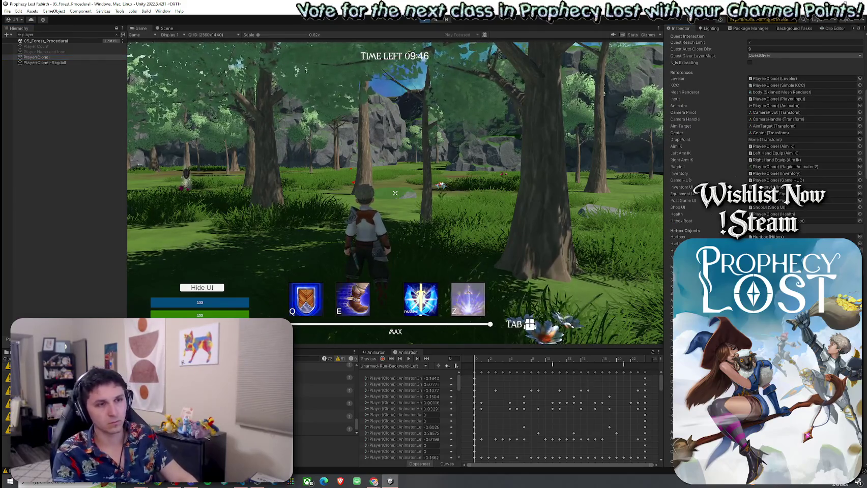
left_click(492, 203)
key("w")
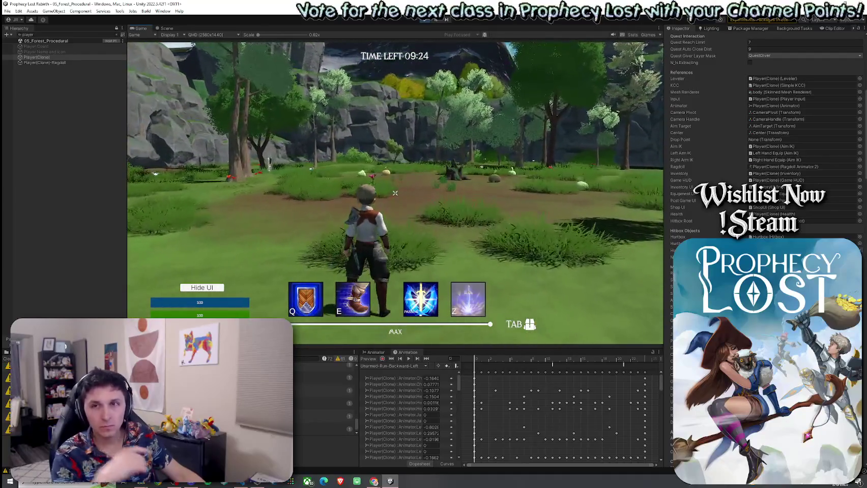
- Run the character toward the mushroom enemy, then back away into the open grass
key("super")
key("super")
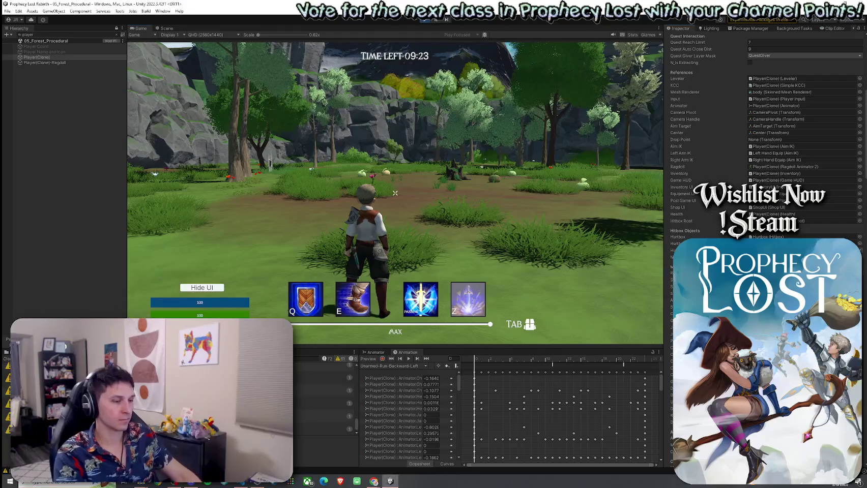
key("w")
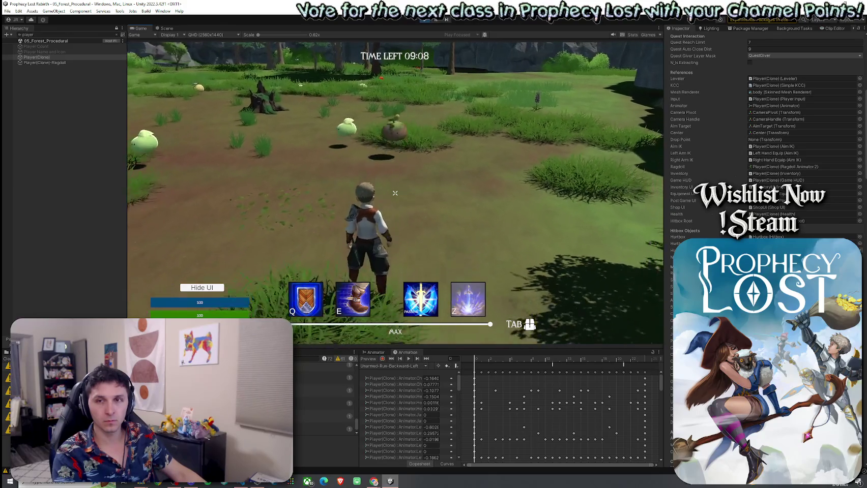
key("w")
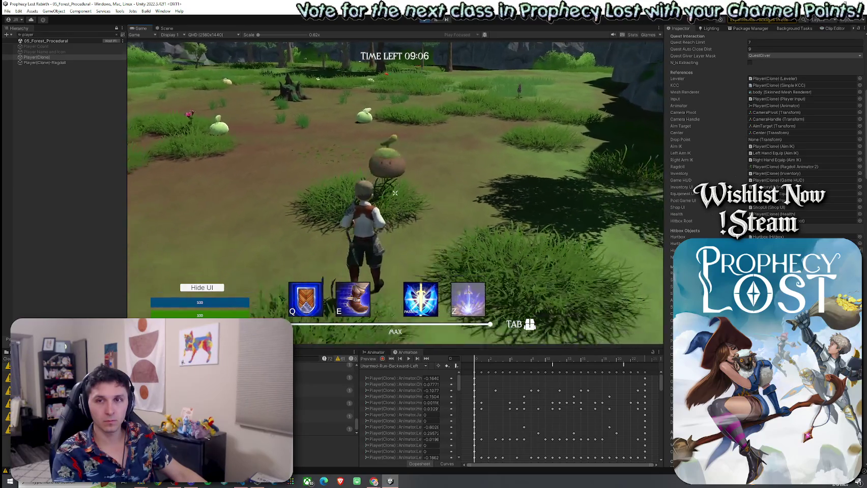
key("s")
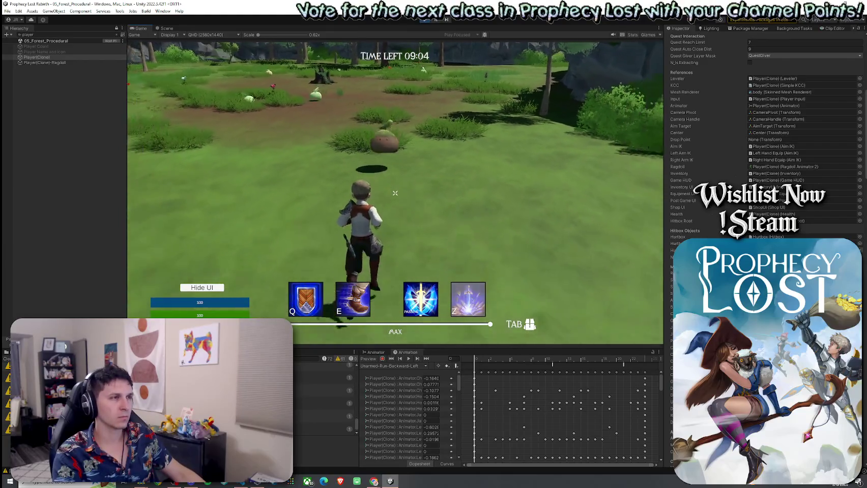
key("s")
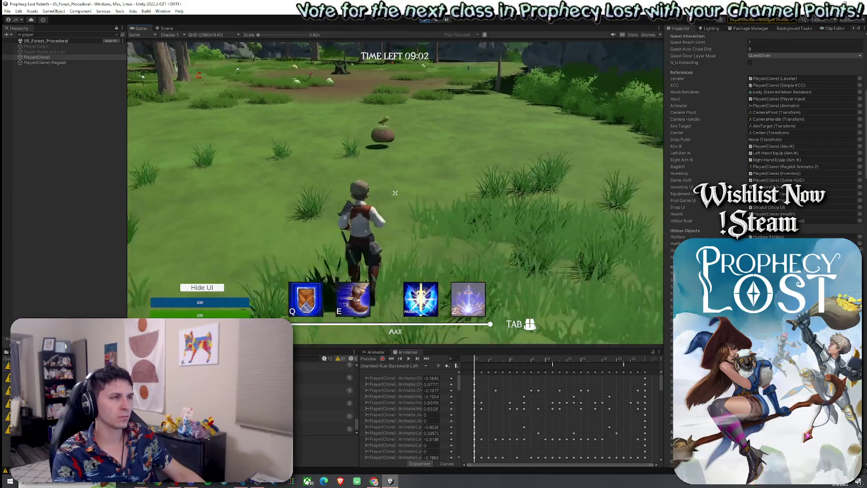
key("s")
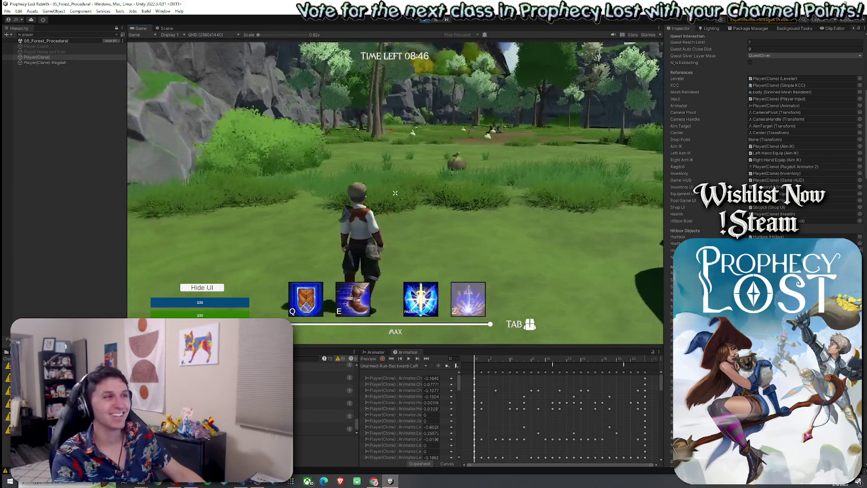
- Run past the rock outcrop to the rock wall, through a grassy area onto the rocky path
key("w")
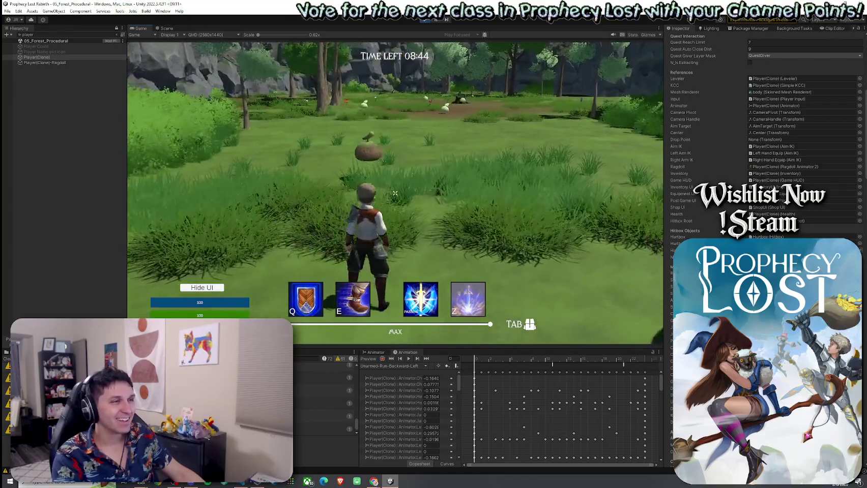
key("w")
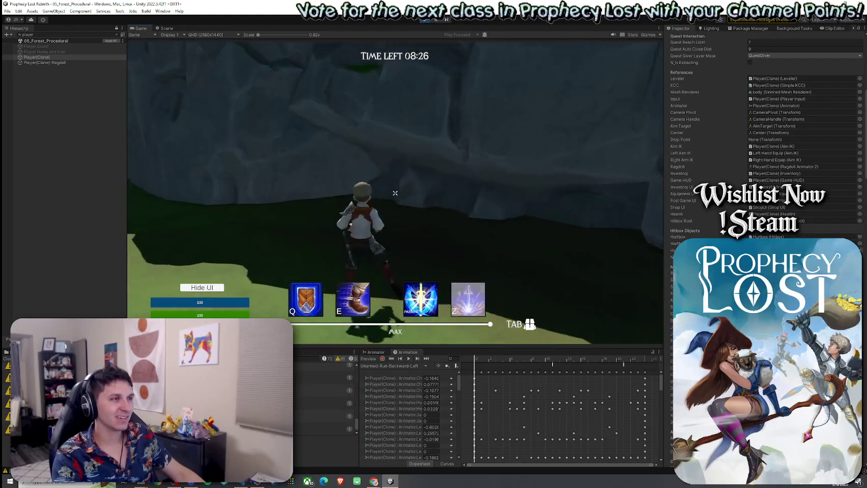
key("w")
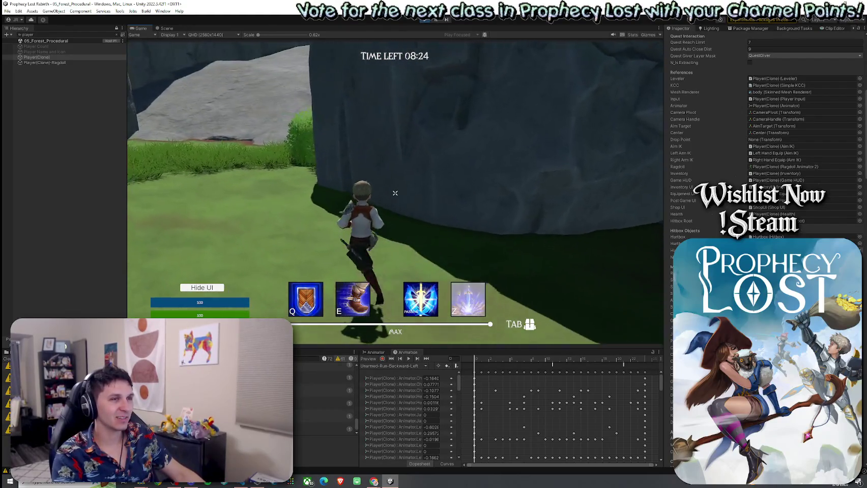
key("w")
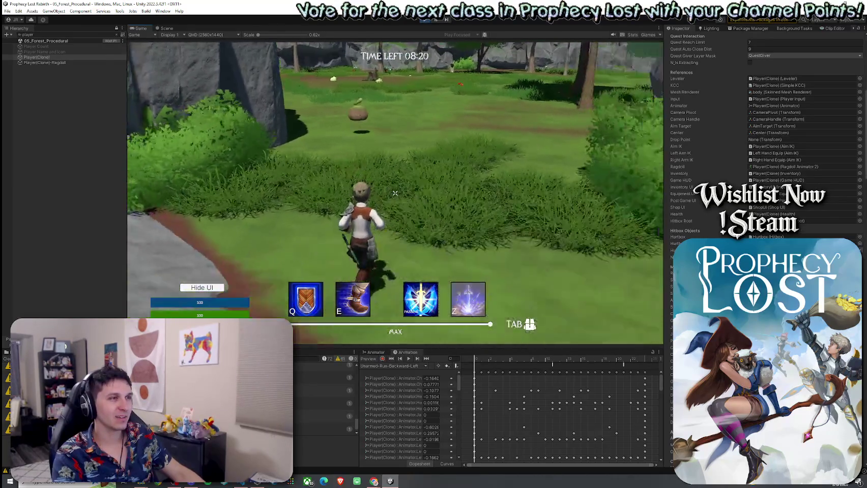
key("w")
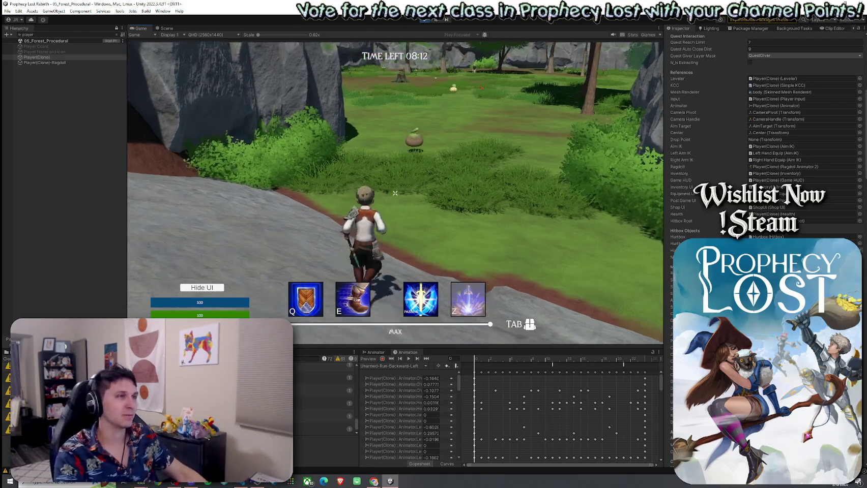
key("super")
left_click(167, 30)
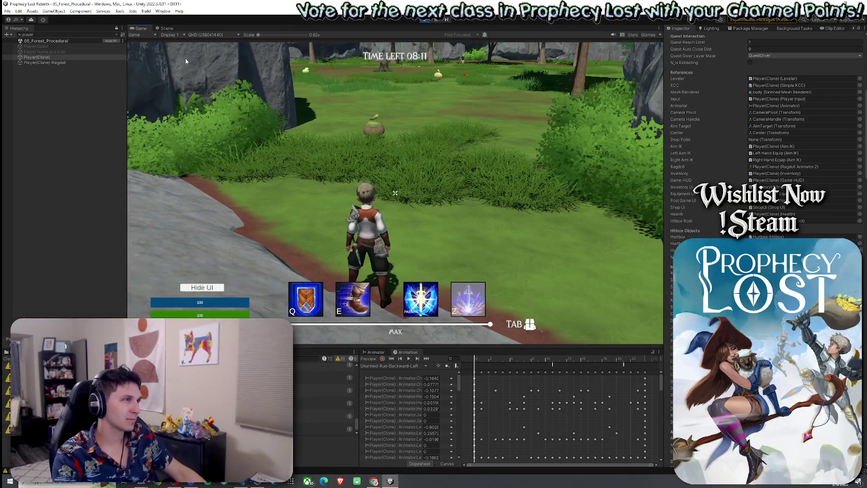
- Frame the player and its ragdoll in the Scene view, then find and frame Forest Slime(Clone)
left_click(167, 30)
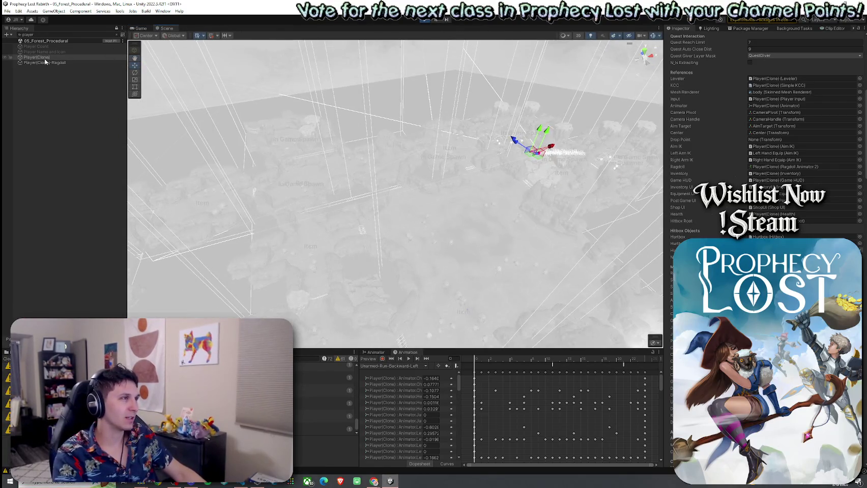
double_click(46, 58)
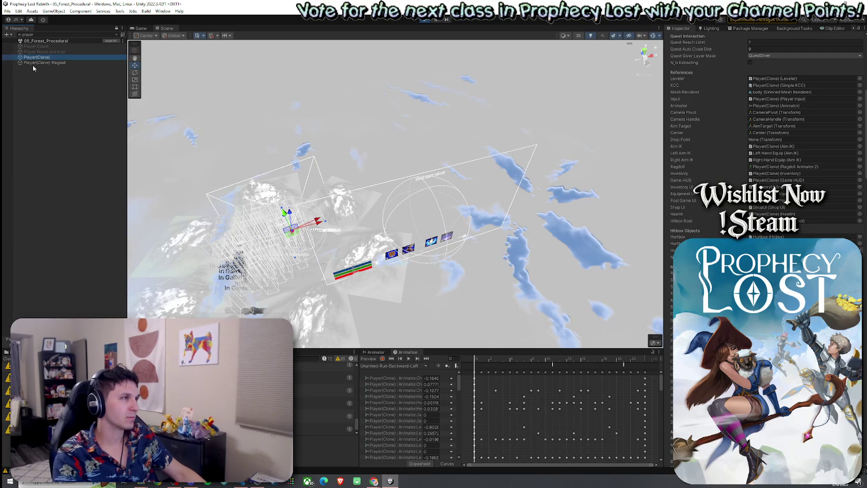
left_click(45, 63)
left_click_drag(420, 227, 351, 235)
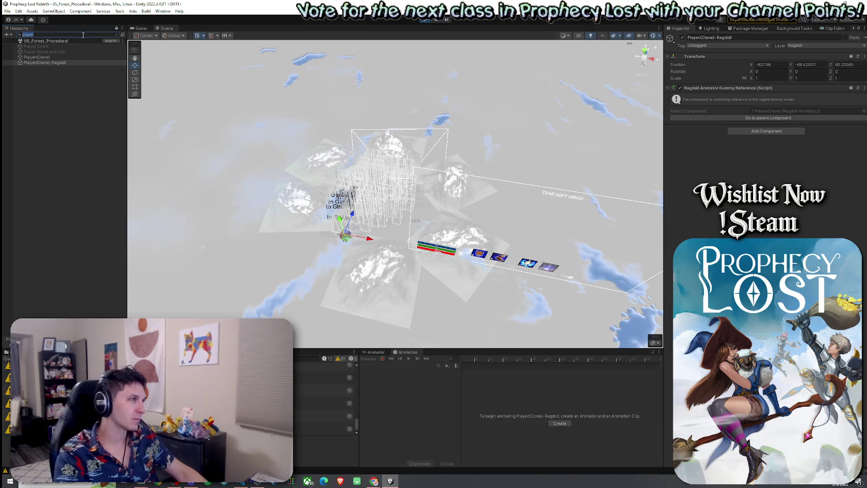
type("slime")
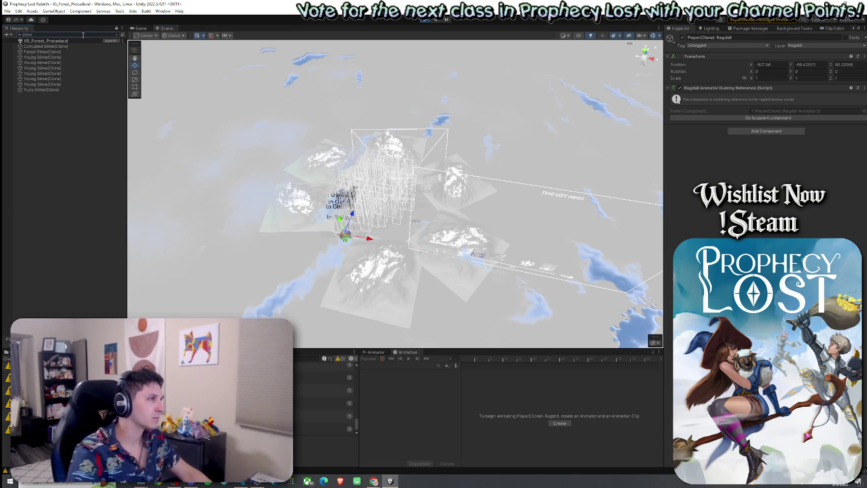
double_click(74, 52)
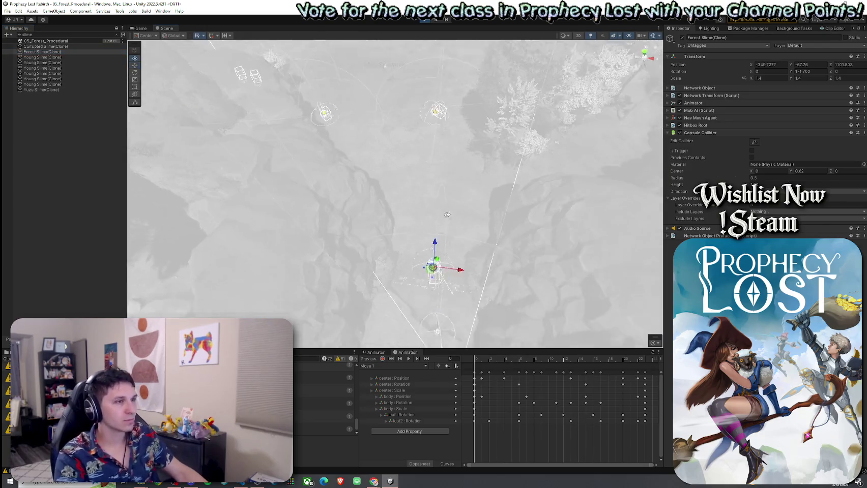
- Orbit and zoom the Scene view onto the red NavLinkStrip arch markers in the grass
mouse_move(407, 203)
left_mouse_down()
mouse_move(539, 244)
mouse_move(572, 215)
mouse_move(468, 227)
mouse_move(493, 206)
mouse_move(449, 188)
mouse_move(282, 182)
mouse_move(315, 111)
mouse_move(362, 86)
mouse_move(346, 162)
mouse_move(377, 145)
mouse_move(385, 157)
mouse_move(196, 236)
mouse_move(272, 229)
mouse_move(413, 197)
left_mouse_up()
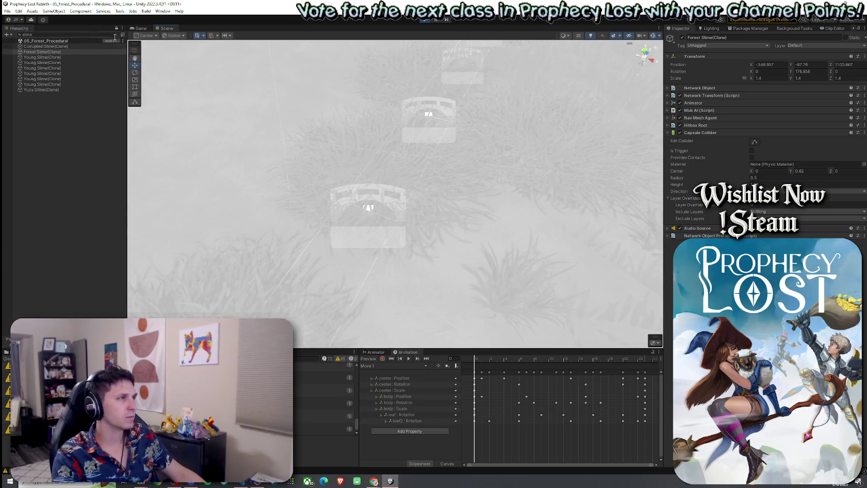
scroll(440, 198, "up", 5)
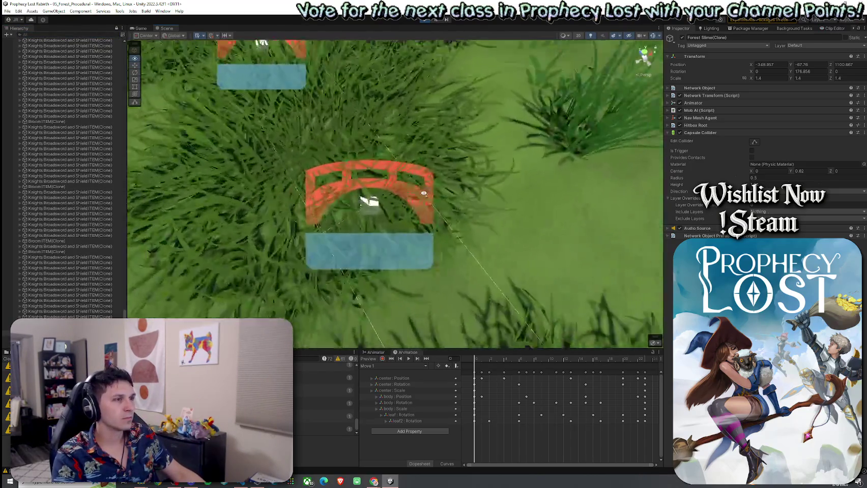
- Select a NavLinkStrip, frame it, and look along the row of bridge markers
left_click(441, 198)
mouse_move(436, 205)
left_mouse_down()
mouse_move(336, 171)
mouse_move(410, 189)
mouse_move(378, 178)
mouse_move(379, 163)
mouse_move(440, 75)
mouse_move(509, 153)
left_mouse_up()
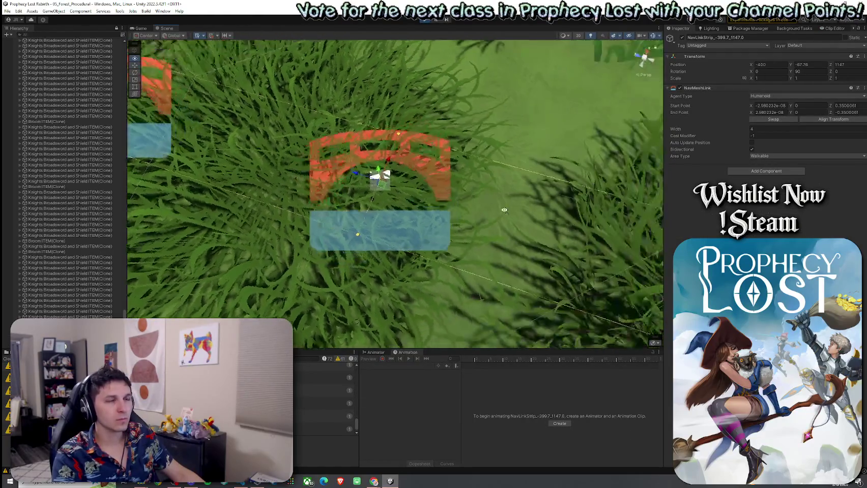
key("f")
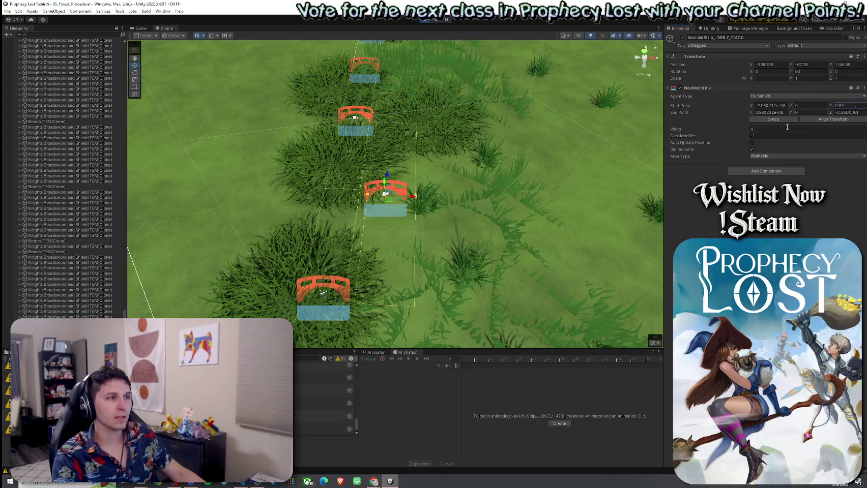
left_click_drag(582, 166, 427, 181)
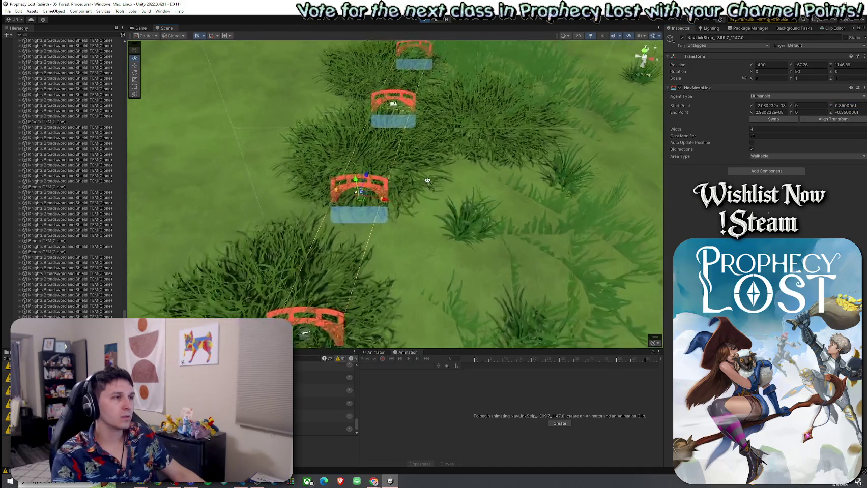
scroll(427, 180, "up", 5)
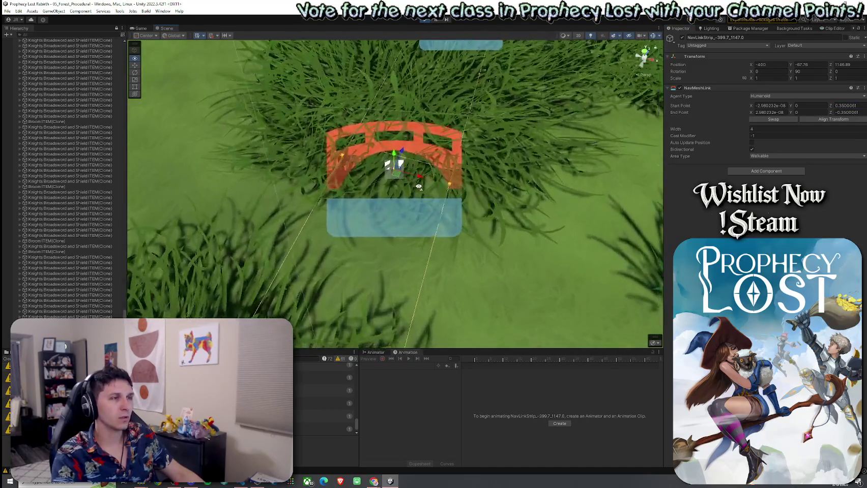
scroll(418, 187, "down", 10)
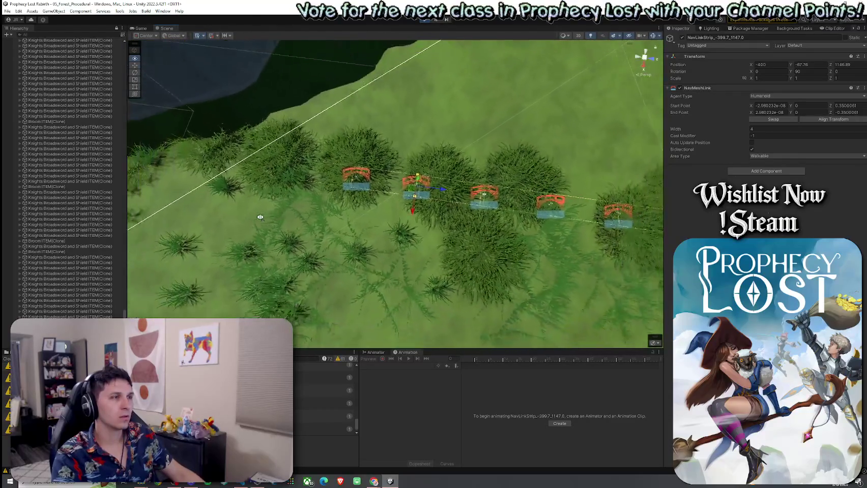
scroll(260, 217, "down", 15)
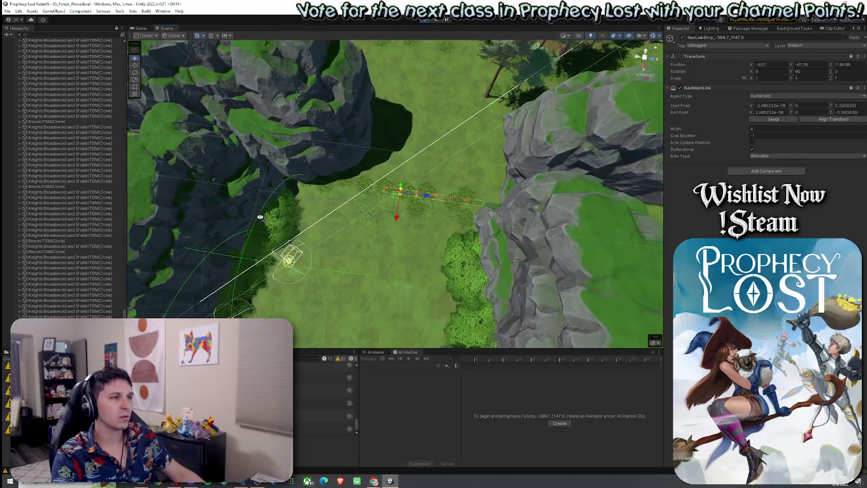
scroll(260, 218, "down", 10)
scroll(260, 217, "up", 15)
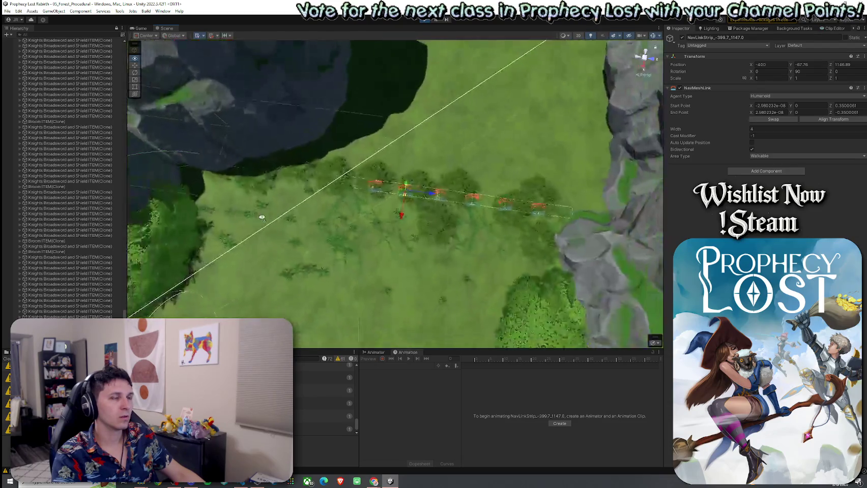
scroll(261, 217, "up", 15)
scroll(271, 219, "down", 5)
scroll(274, 214, "up", 10)
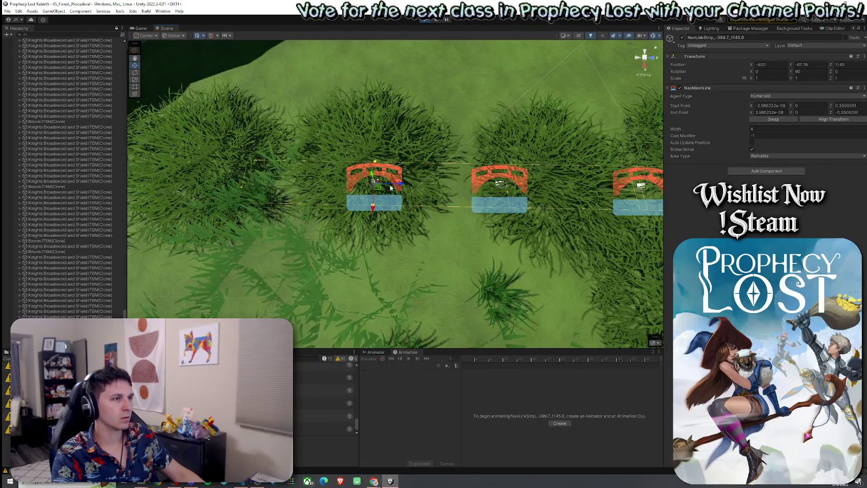
- Select the bridge's NavLinkStrip_-399.7_1145.0 and move it along Z to 1142.824
left_click(391, 188)
left_click(377, 186)
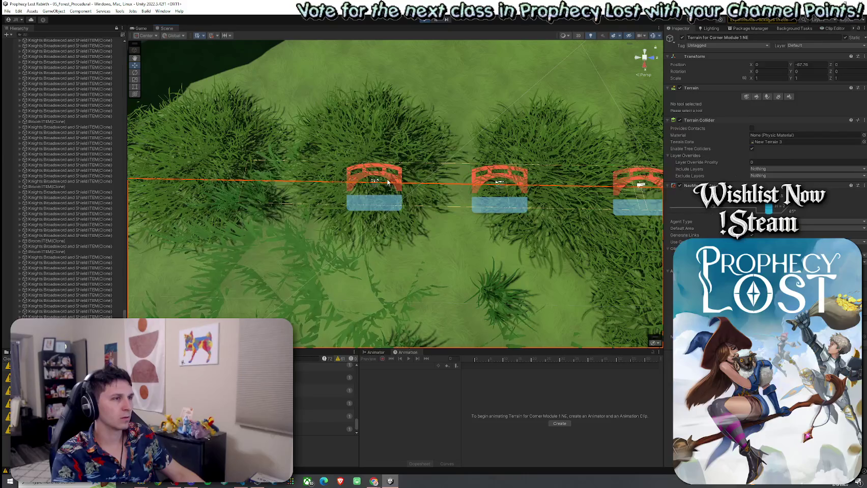
left_click(376, 186)
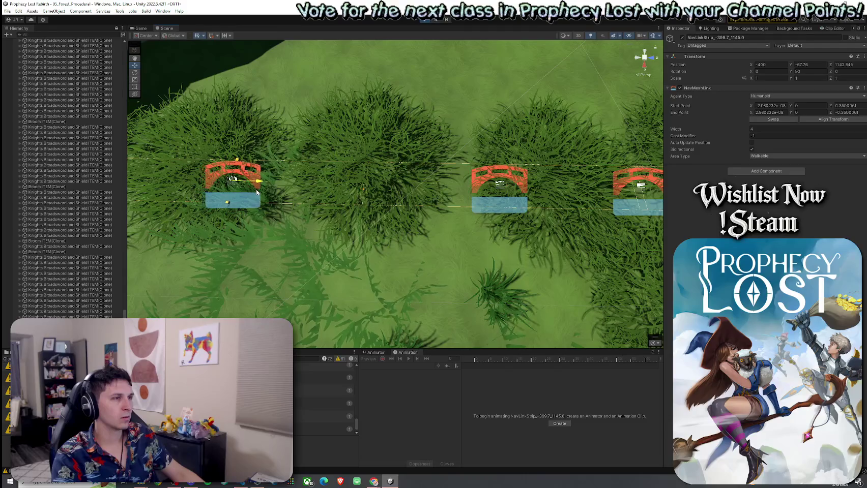
scroll(367, 203, "down", 5)
mouse_move(350, 200)
left_mouse_down()
mouse_move(389, 213)
mouse_move(389, 188)
mouse_move(164, 133)
left_mouse_up()
left_click(140, 28)
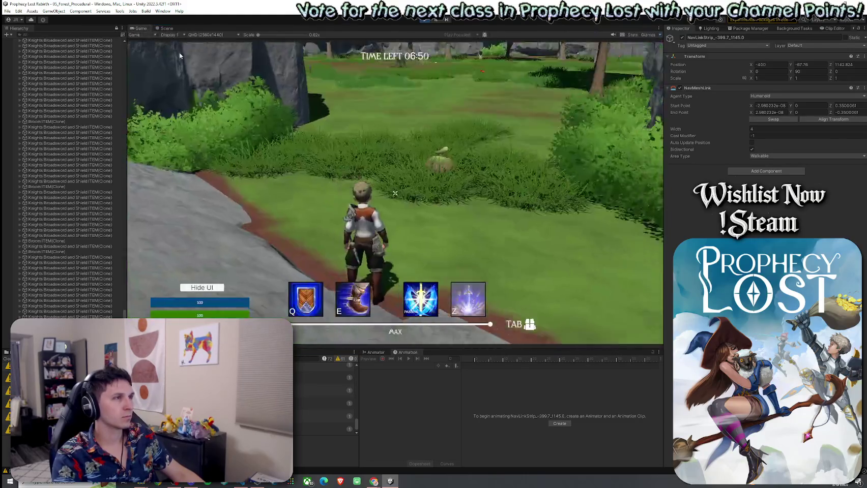
- Run the character past the plant and trees, weaving between the cliff and the meadow
key("w")
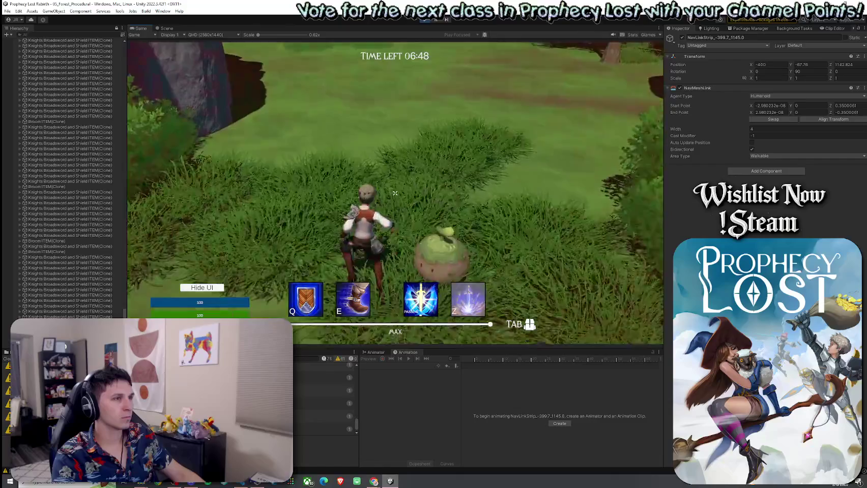
key("w")
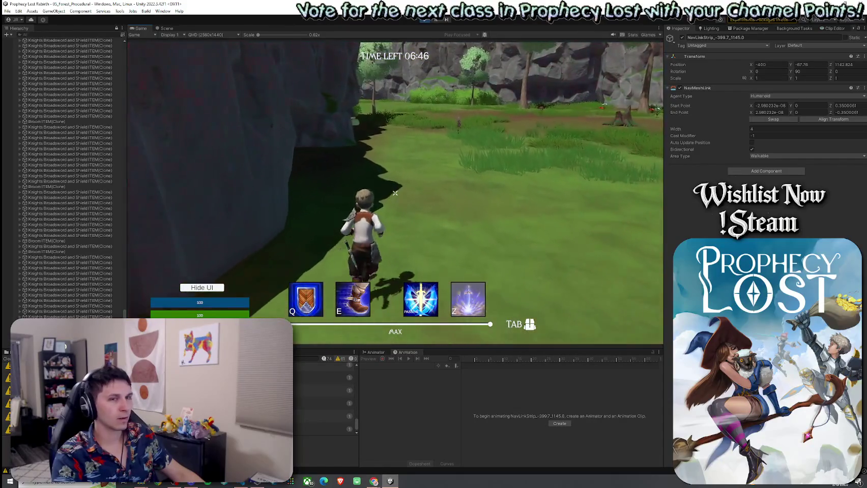
key("w")
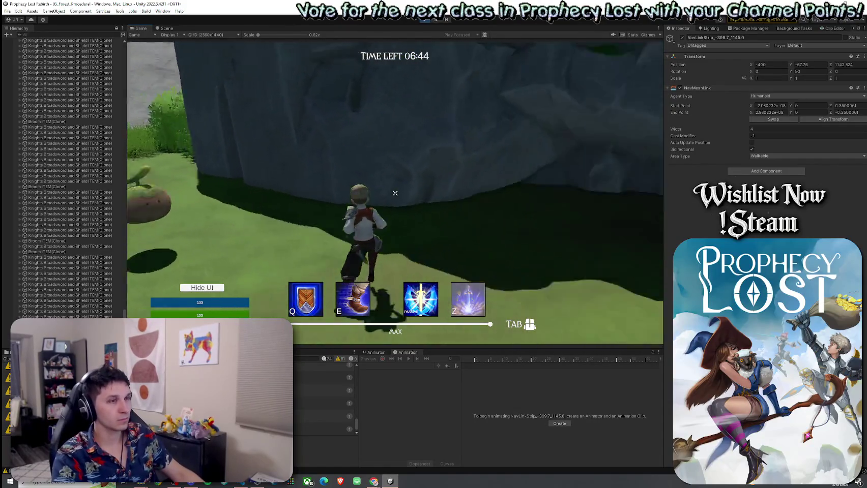
key("w")
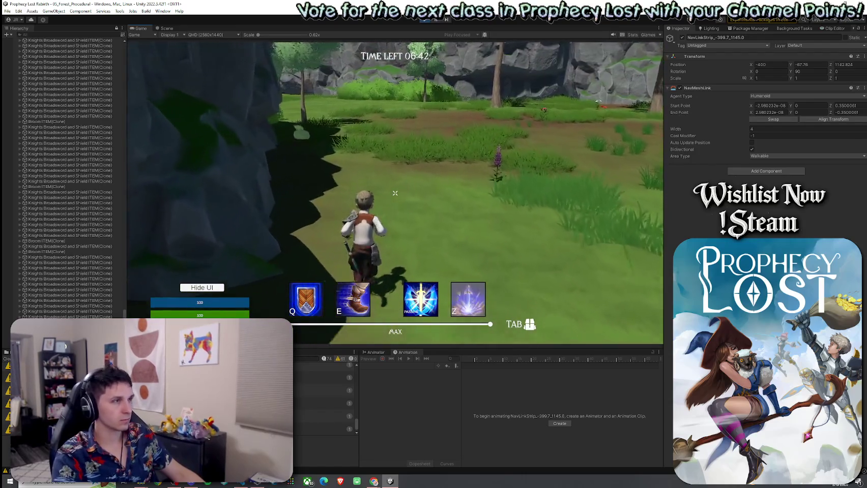
key("w")
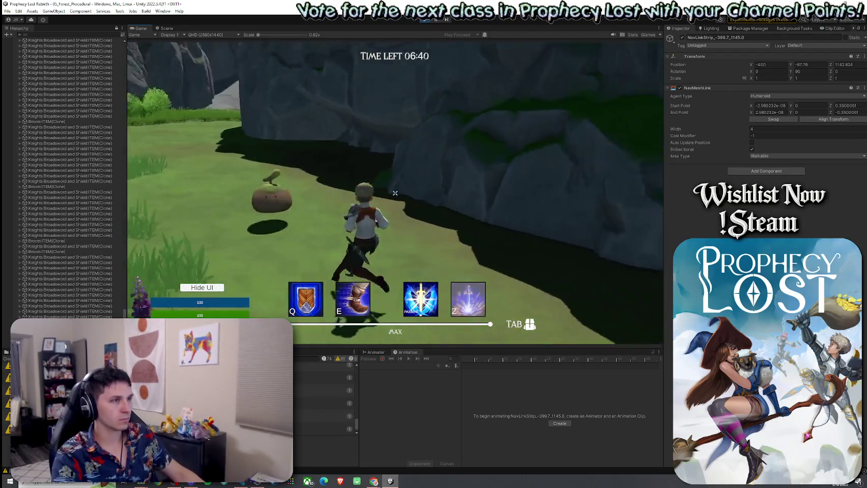
key("w")
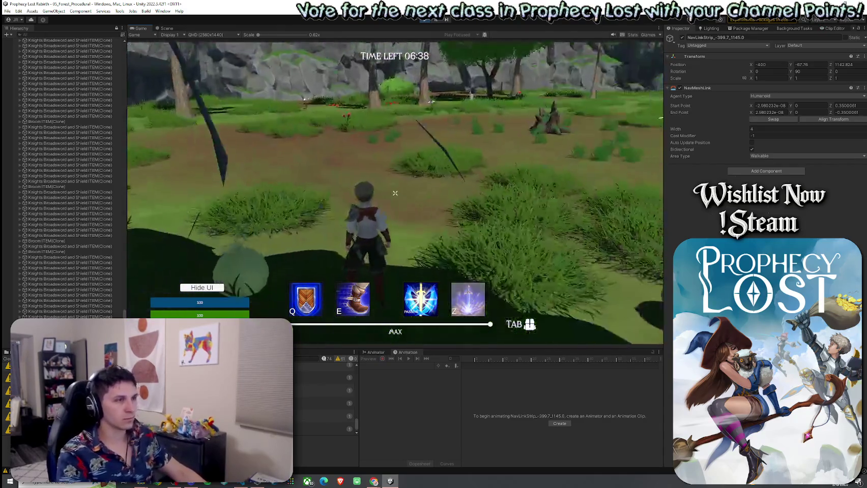
key("w")
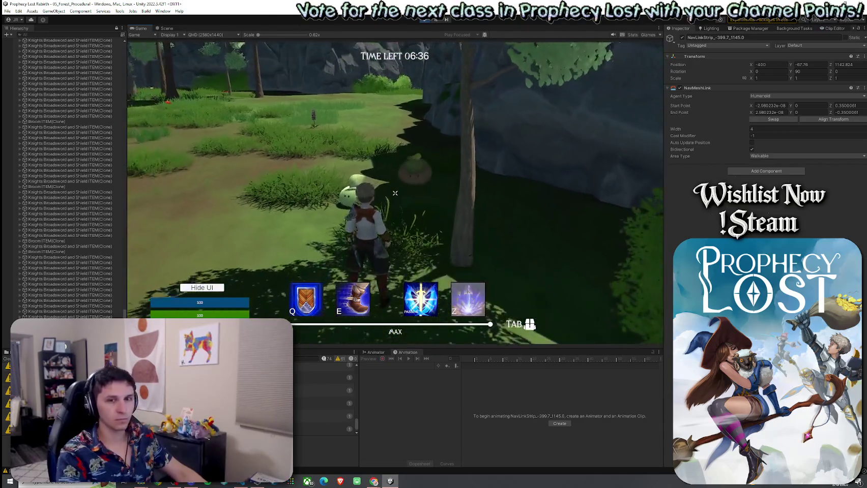
key("w")
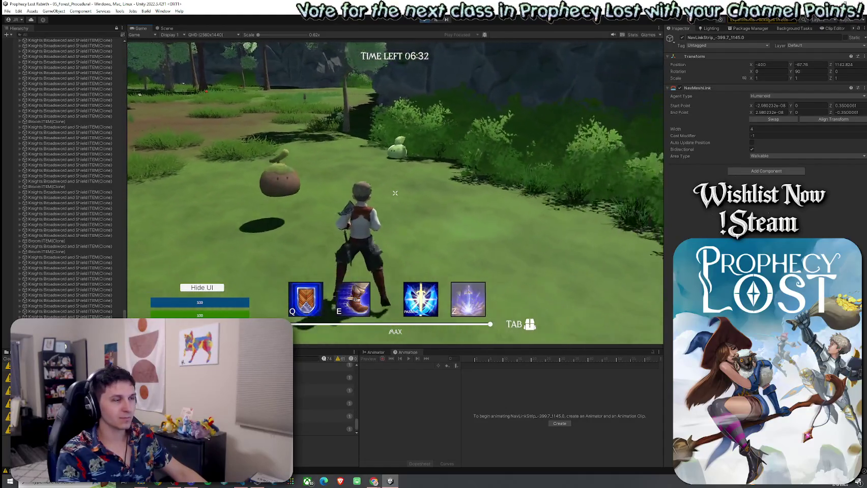
key("w")
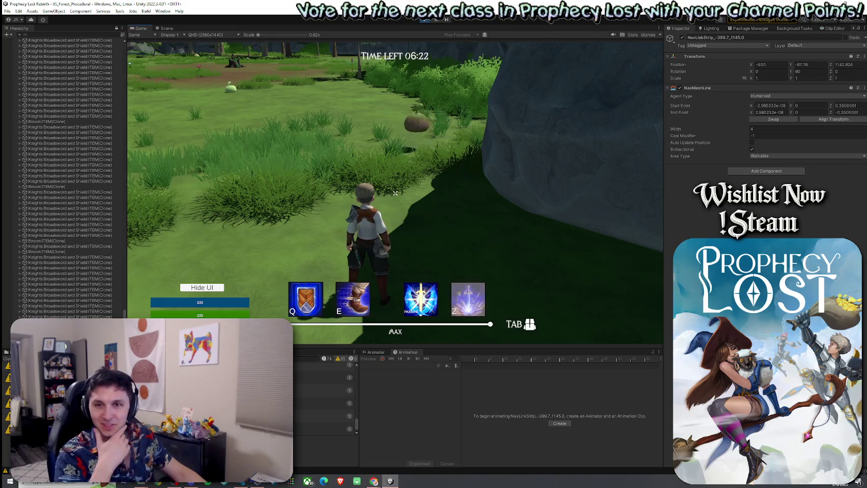
- Run past the mushroom enemy along the rock cliff and across the open field
key("w")
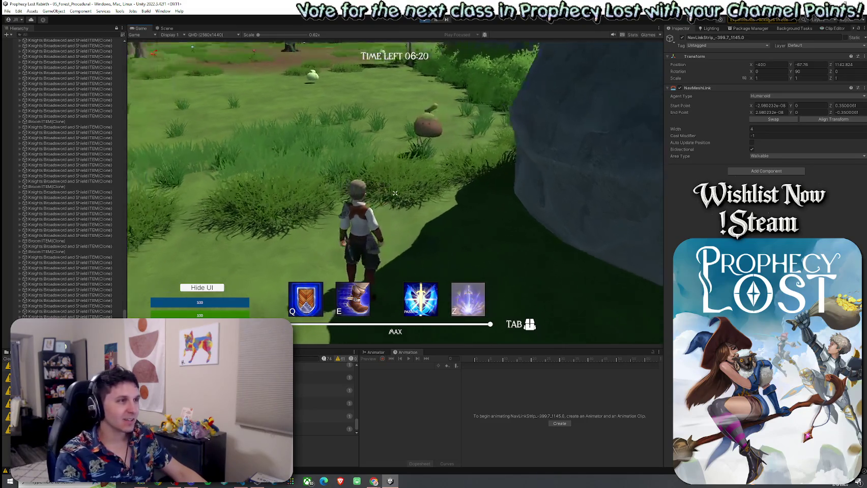
key("w")
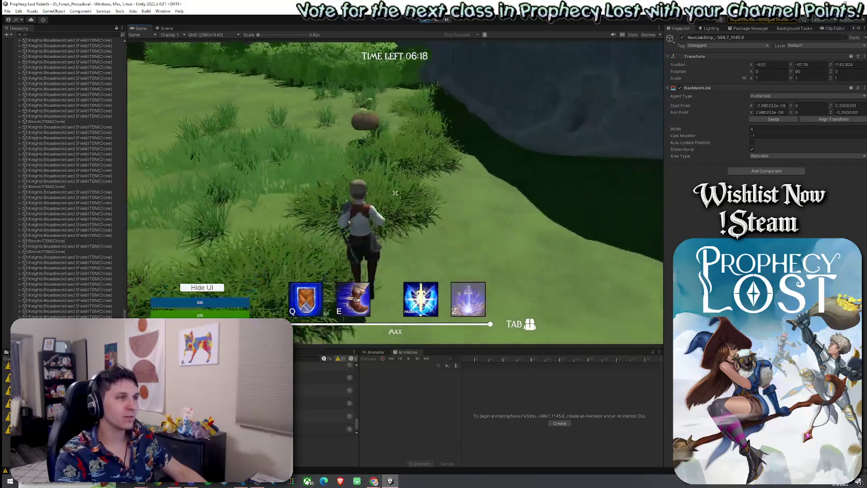
key("w")
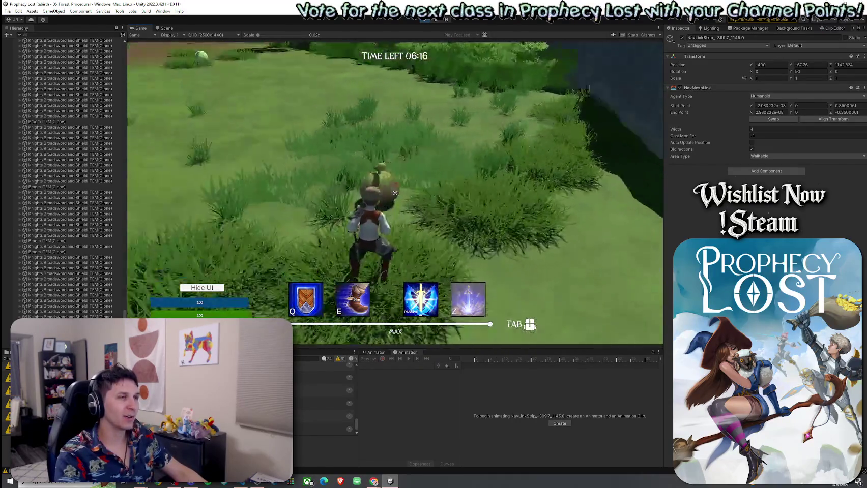
key("w")
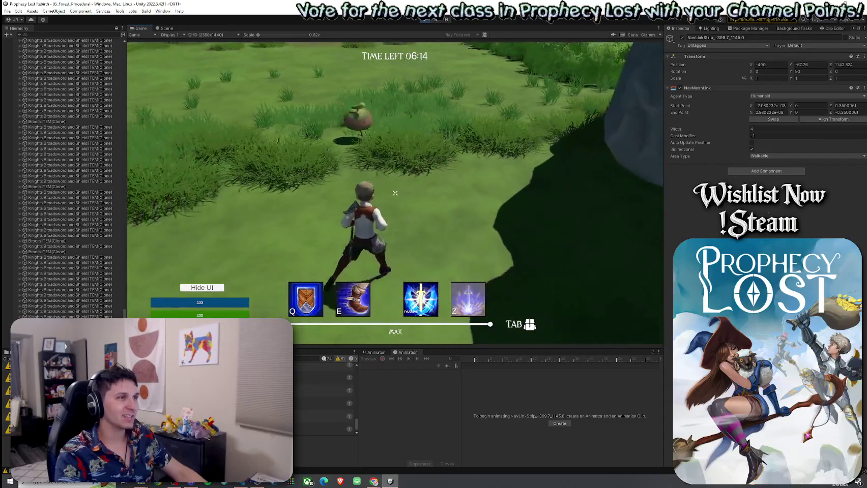
key("w")
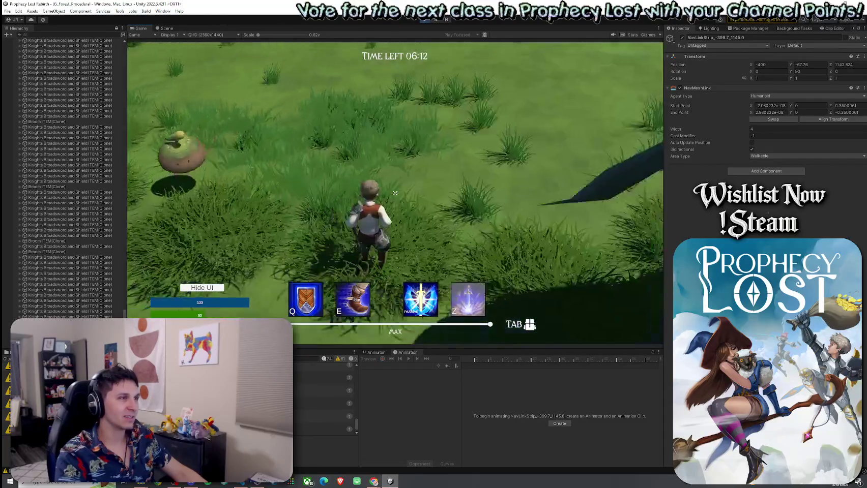
key("w")
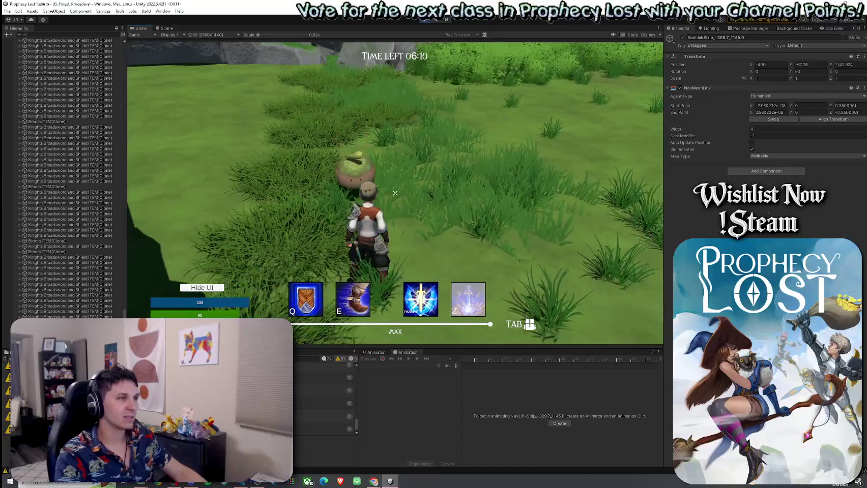
key("w")
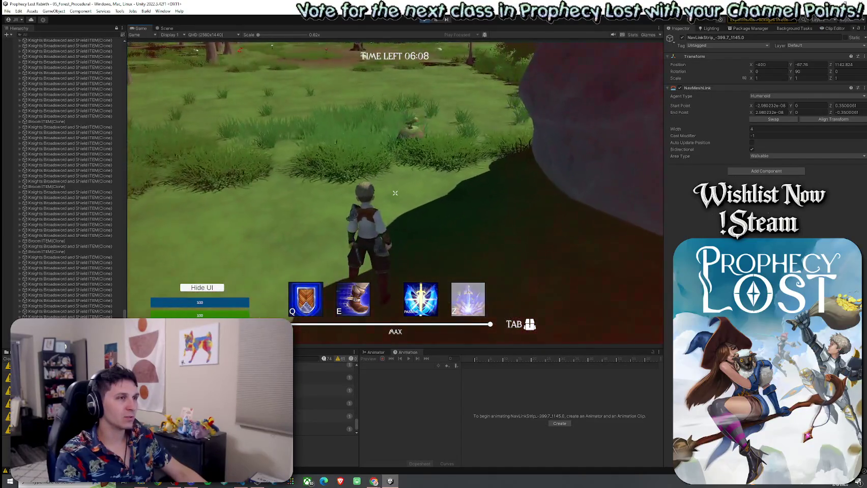
key("super")
left_click(166, 28)
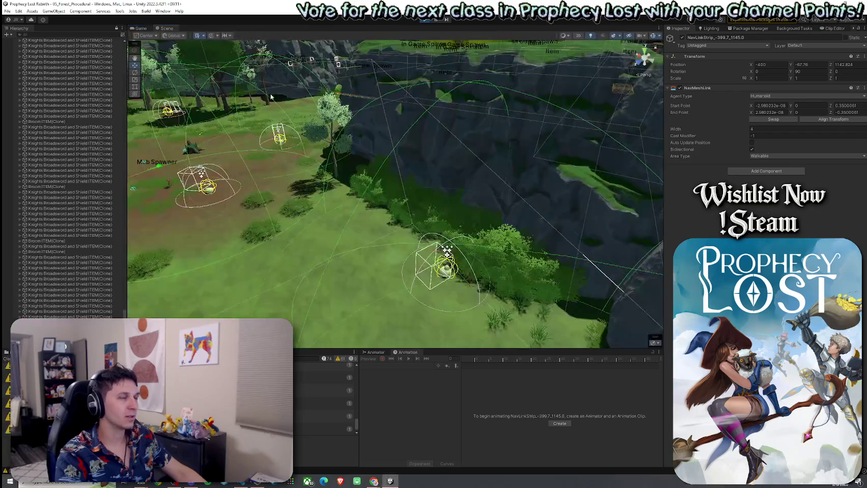
- Re-angle the Scene view on the bridges and widen the NavMeshLink to about 4.13
scroll(604, 232, "up", 10)
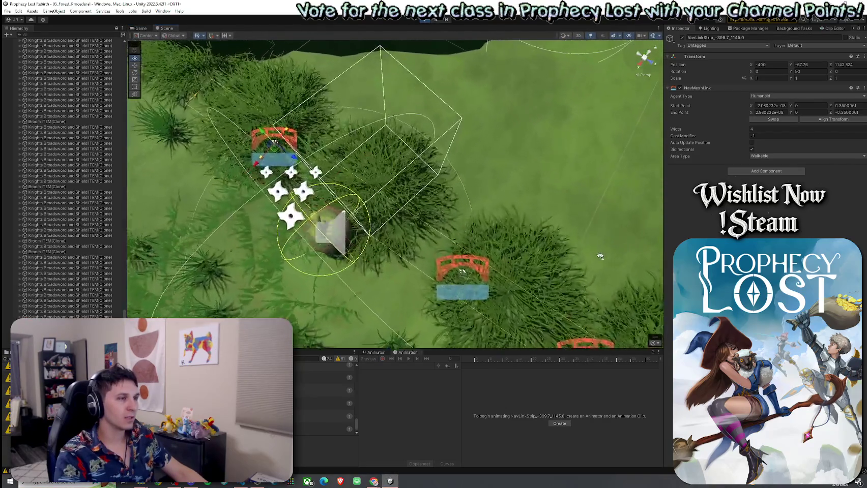
scroll(600, 256, "up", 5)
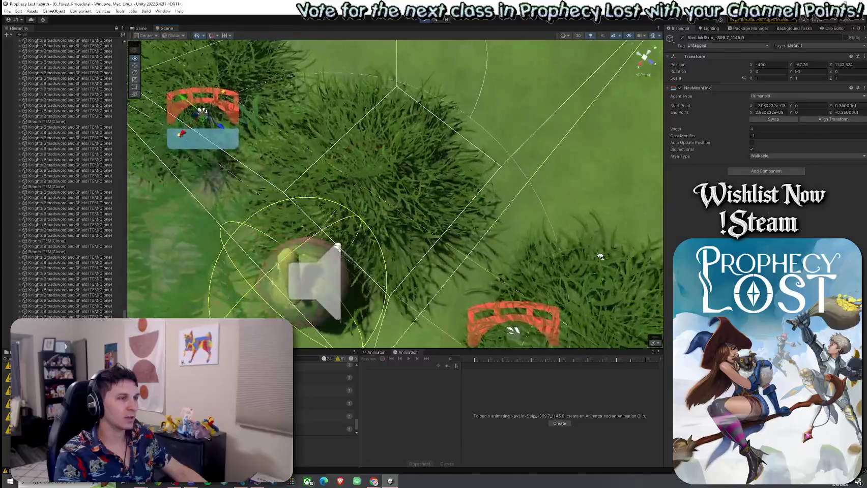
scroll(600, 256, "down", 10)
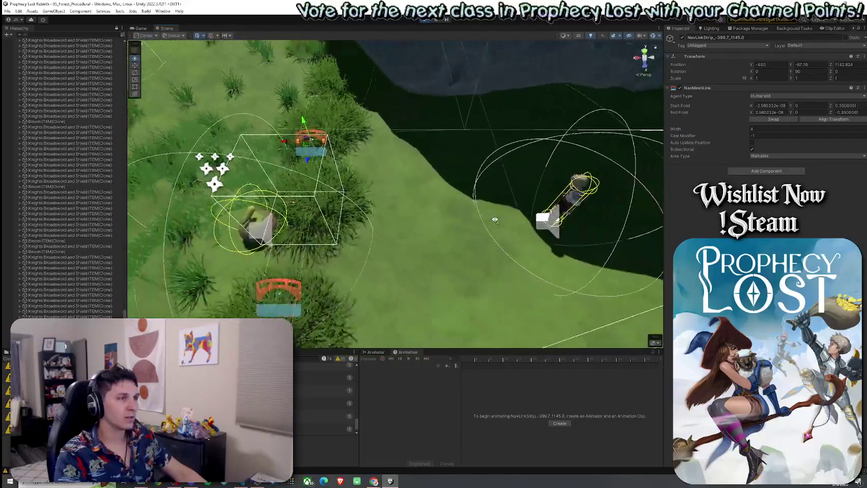
mouse_move(491, 220)
left_mouse_down()
mouse_move(452, 190)
mouse_move(349, 193)
left_mouse_up()
scroll(349, 191, "up", 3)
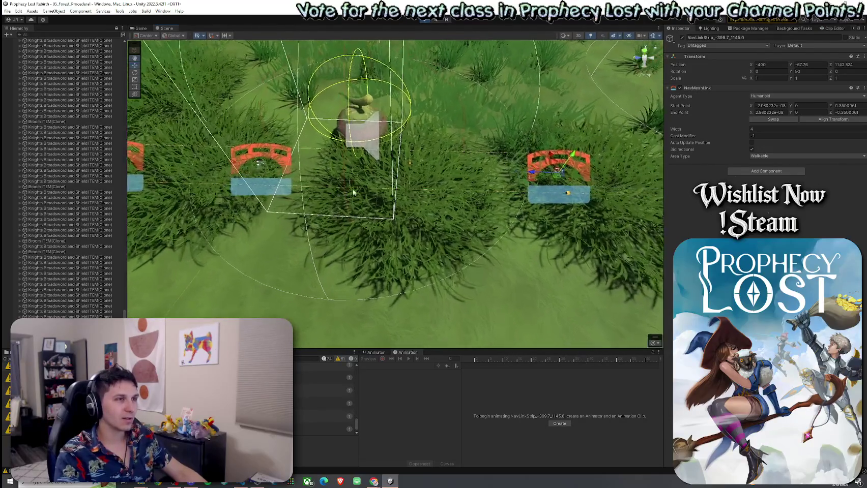
mouse_move(522, 155)
left_mouse_down()
mouse_move(522, 172)
mouse_move(540, 168)
mouse_move(458, 190)
left_mouse_up()
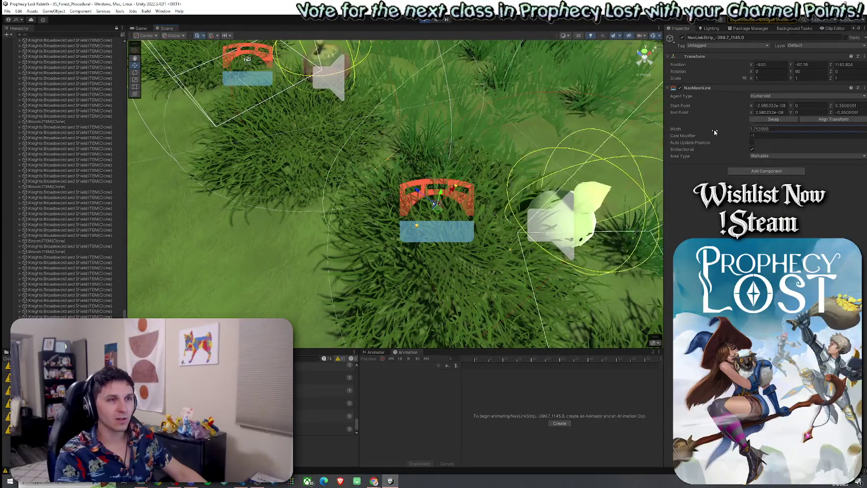
left_click_drag(732, 130, 747, 131)
- Set the NavMeshLink start point Z to 2.54 and end point Z to -1.75
left_click(846, 106)
type("2.54")
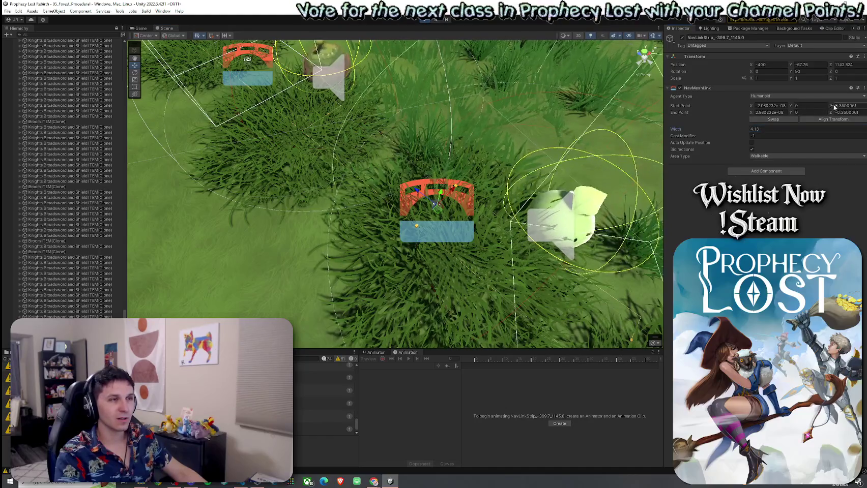
left_click(842, 113)
type("-1.4")
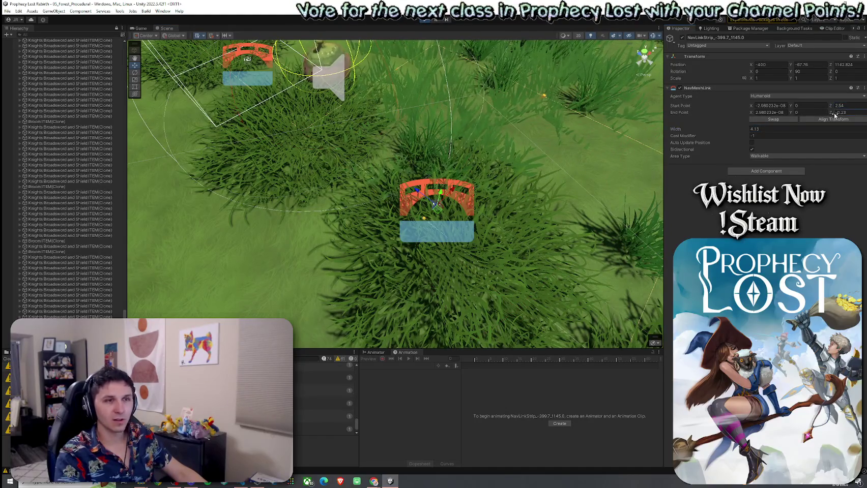
key("BackSpace")
type("75")
mouse_move(351, 132)
left_mouse_down()
mouse_move(360, 108)
mouse_move(330, 102)
left_mouse_up()
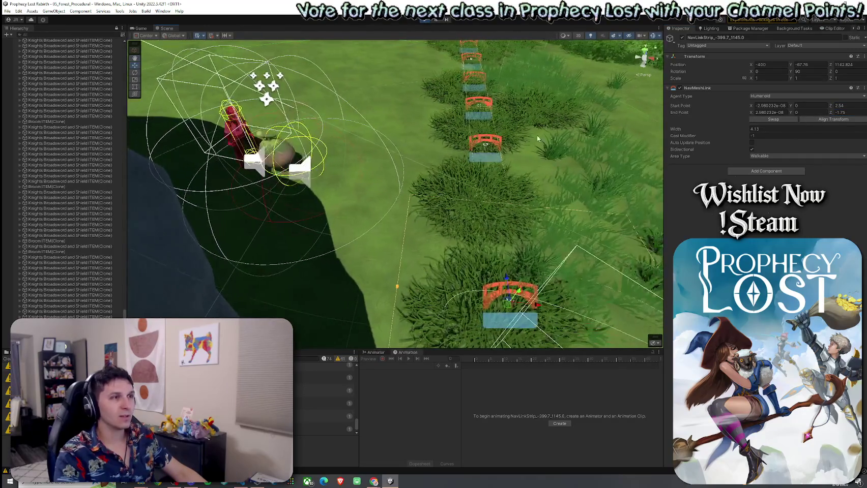
left_click(139, 28)
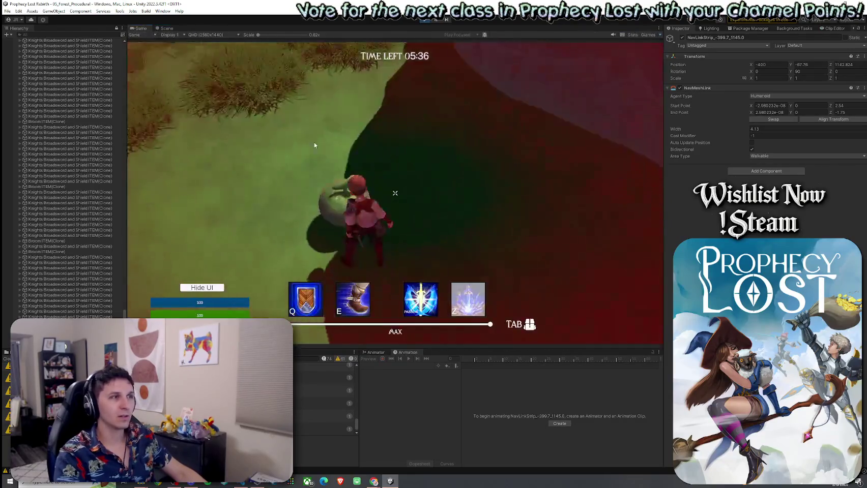
- Exit Play mode with Ctrl+P, returning to the START GAME title screen
key("ctrl+p")
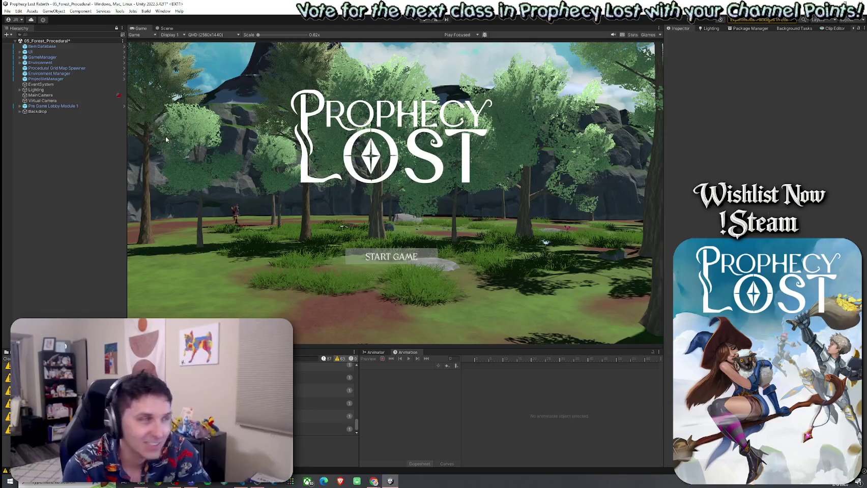
- Select Procedural Grid Map Spawner to view its 15×15 grid with module size 100
left_click(8, 11)
key("Escape")
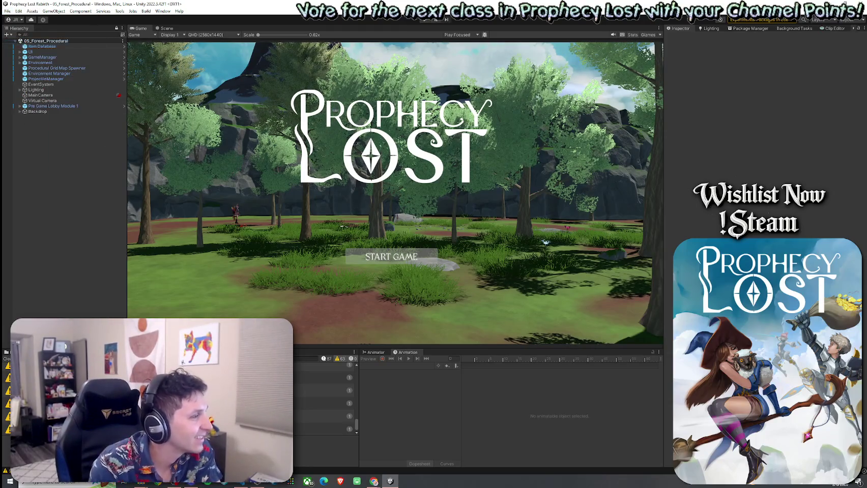
left_click(56, 68)
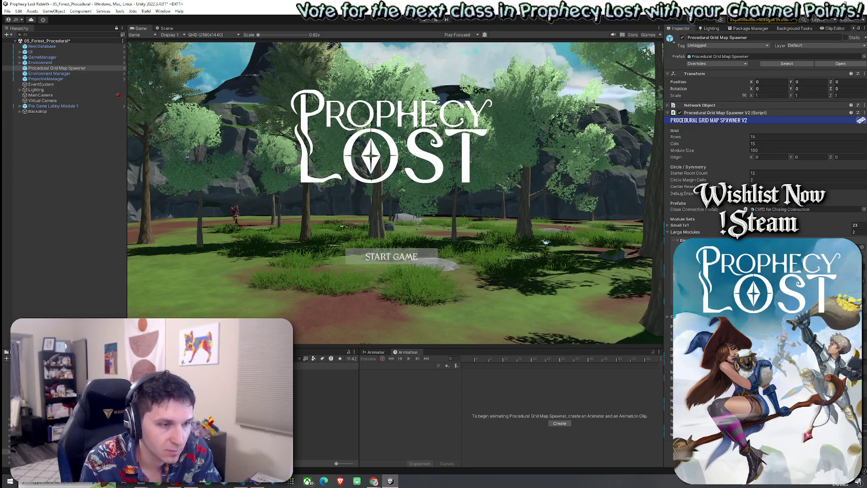
- Save the forest scene, abandoning the Save As attempt
left_click(7, 11)
left_click(25, 51)
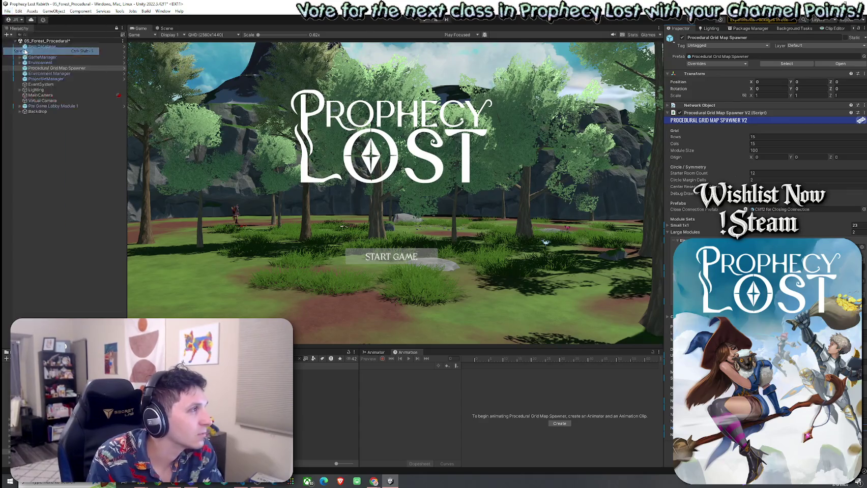
key("Escape")
left_click(8, 10)
left_click(19, 44)
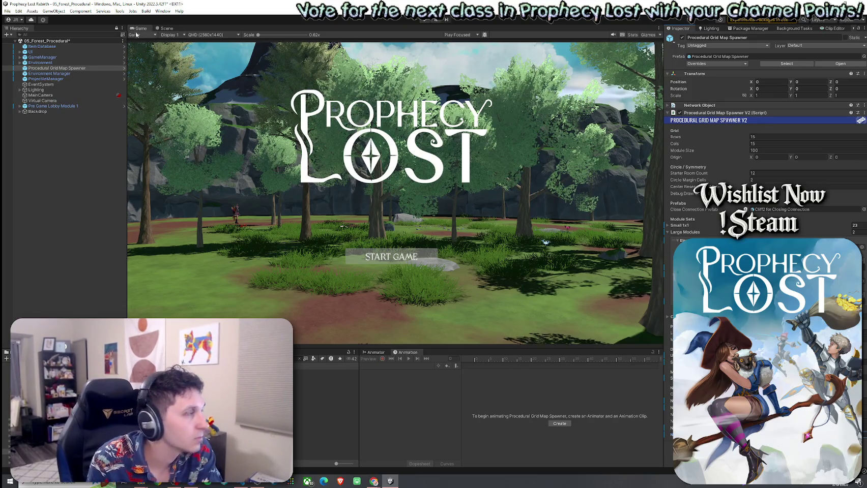
- Save the forest scene again and start a new game session from the title screen
left_click(7, 11)
left_click(31, 43)
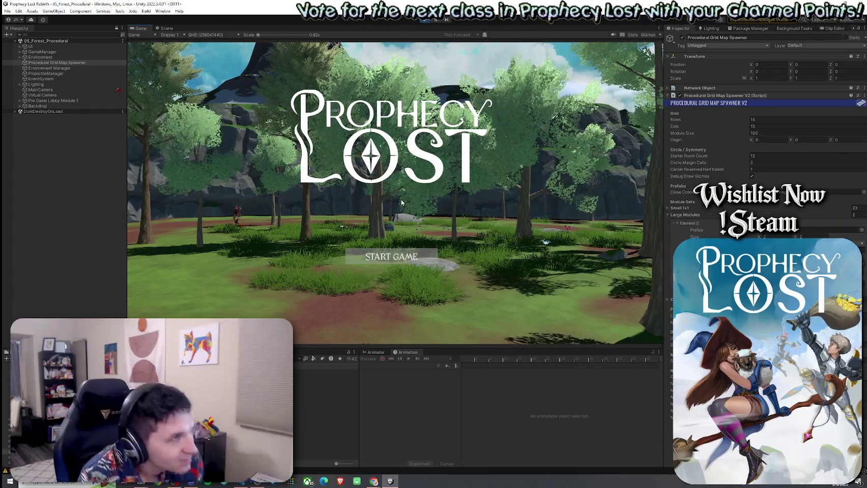
left_click(402, 257)
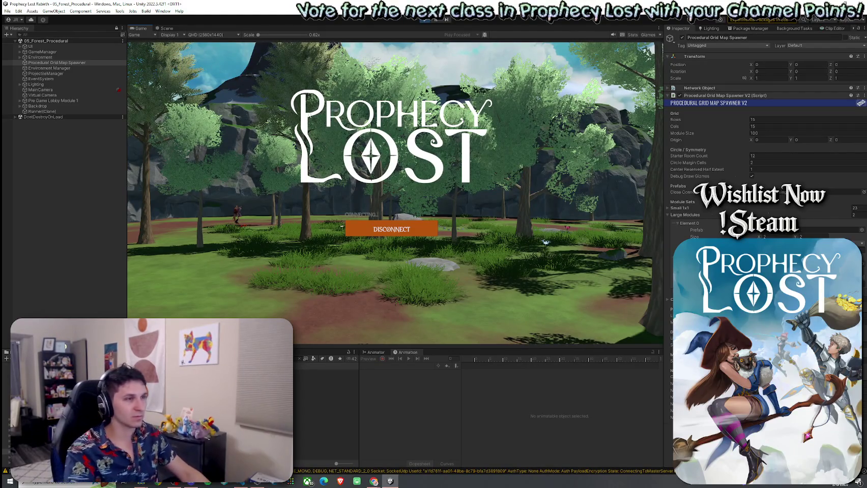
- View the generated level in the Scene view, orbit the link-module strip, and select Player(Clone)
key("super")
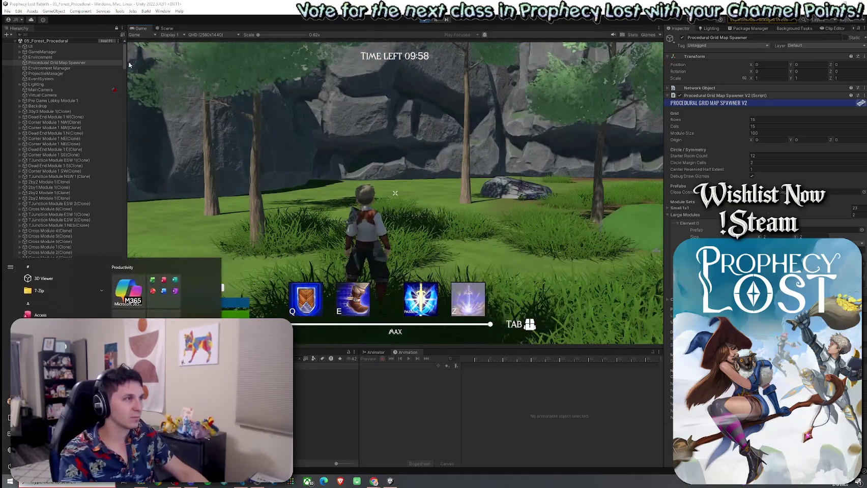
scroll(128, 76, "down", 10)
scroll(116, 225, "down", 15)
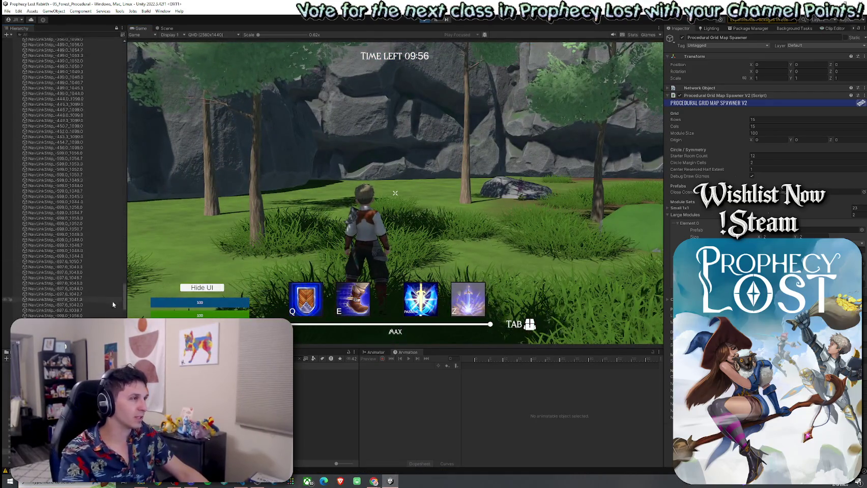
left_click_drag(124, 311, 123, 32)
left_click(165, 27)
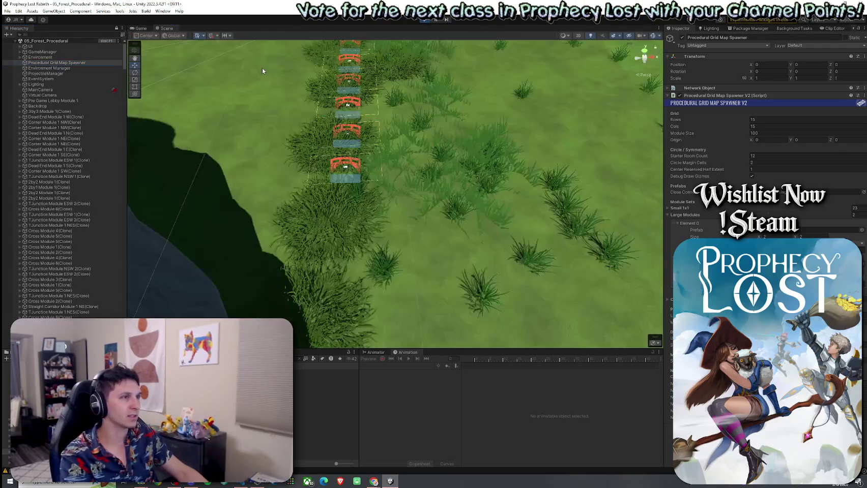
mouse_move(401, 127)
left_mouse_down()
mouse_move(226, 106)
mouse_move(389, 133)
mouse_move(366, 131)
left_mouse_up()
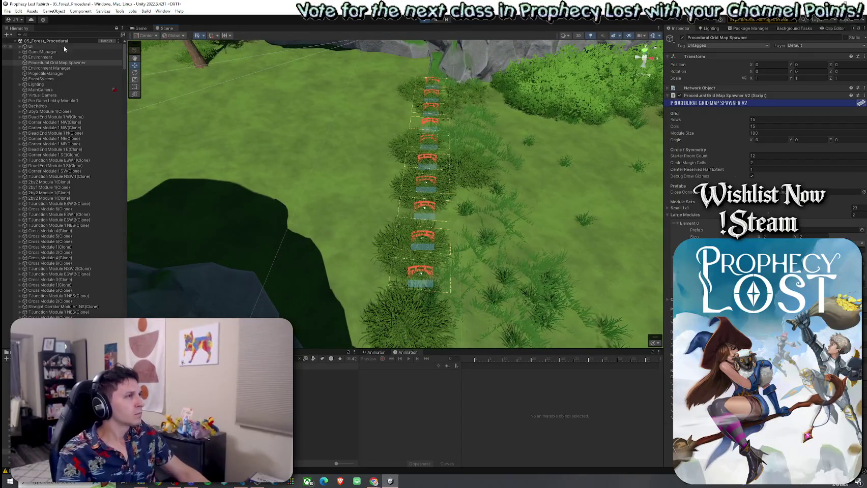
type("player")
left_click(36, 57)
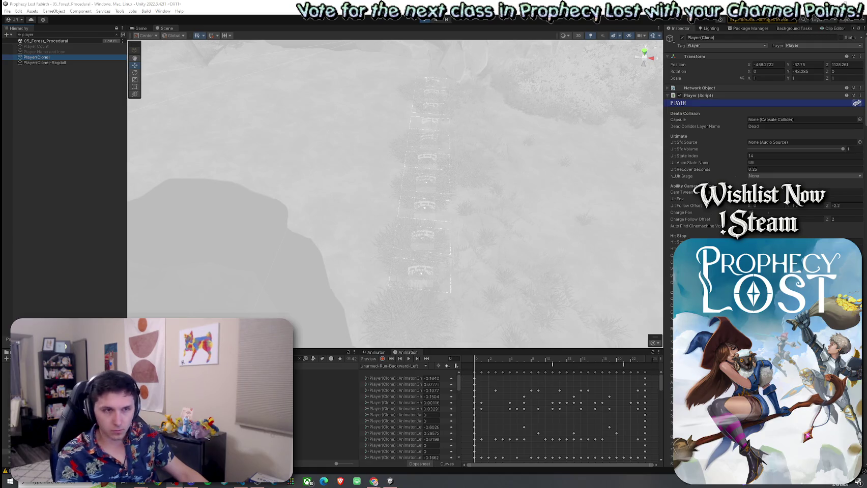
- Scroll Player(Clone)'s Inspector down to the Quest Interaction and References settings
scroll(763, 127, "down", 10)
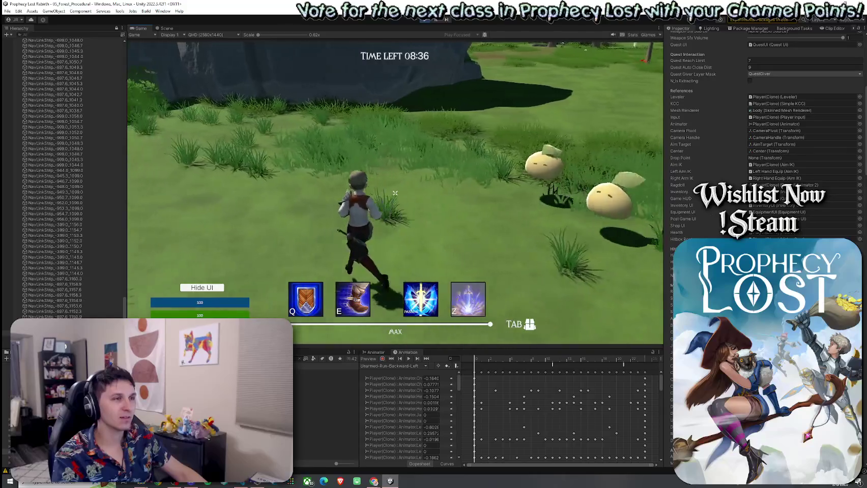
- Run the character past the slimes and rock cliffs into the tree-filled glade
key("w")
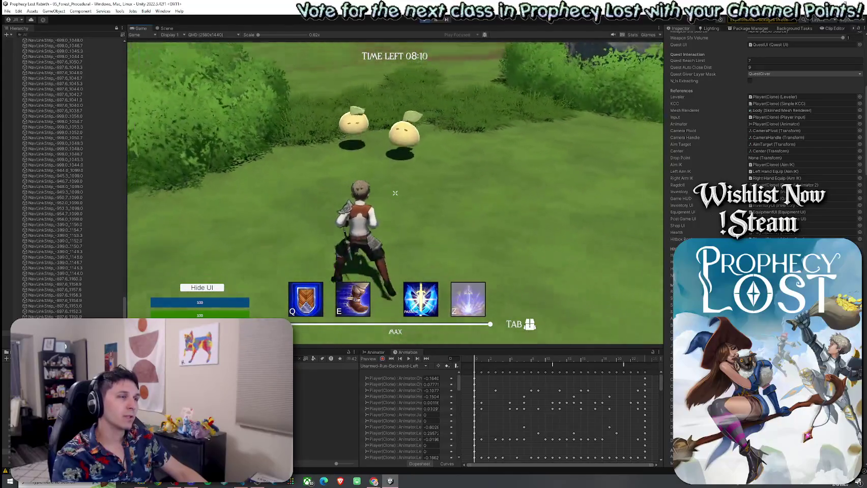
key("w")
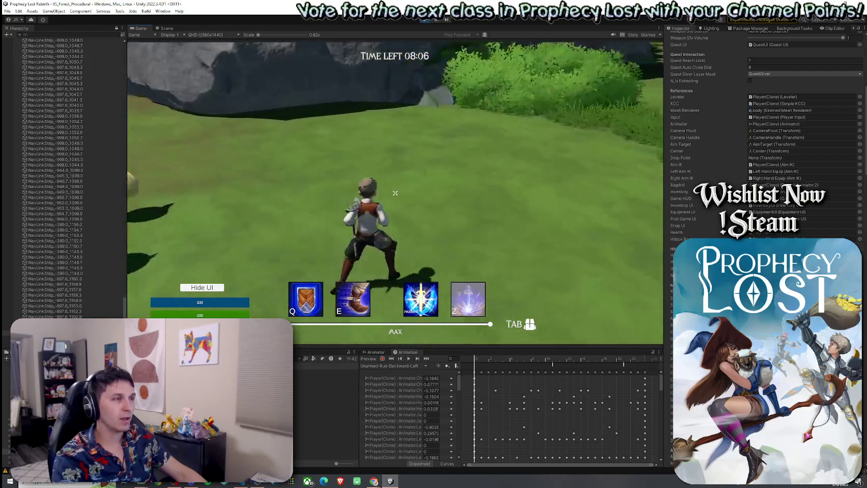
mouse_move(395, 193)
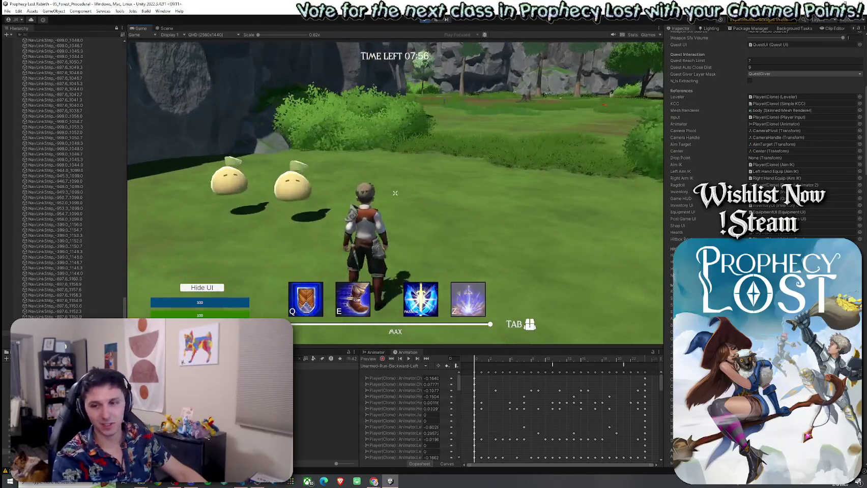
key("w")
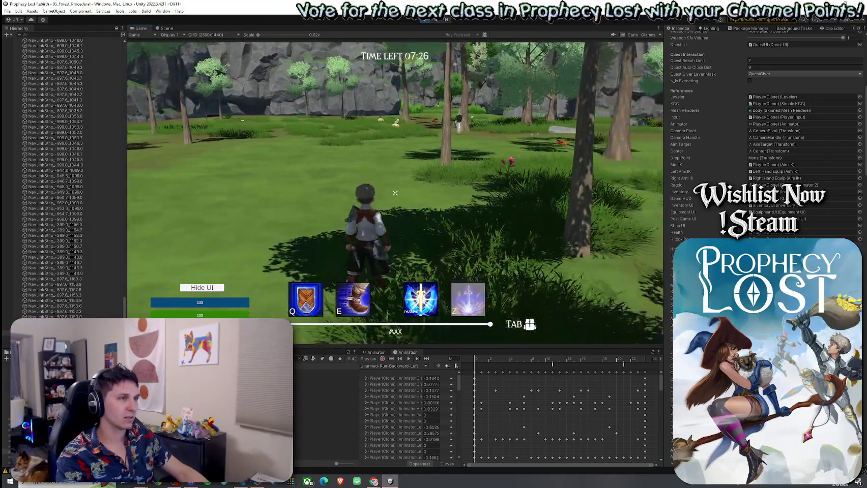
key("Escape")
- Exit Play mode and save the forest scene
left_click(425, 22)
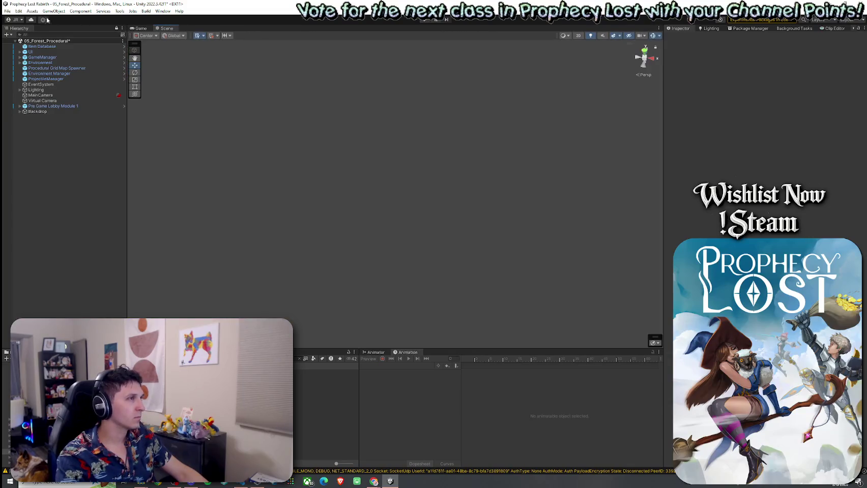
left_click(8, 11)
left_click(19, 44)
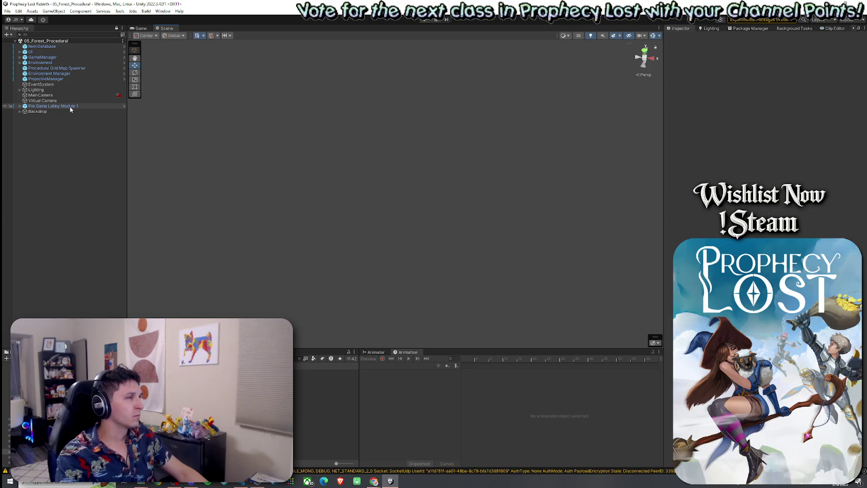
- Show the Procedural Grid Map Spawner settings beside the Game view title screen, closing the browser window
left_click(57, 68)
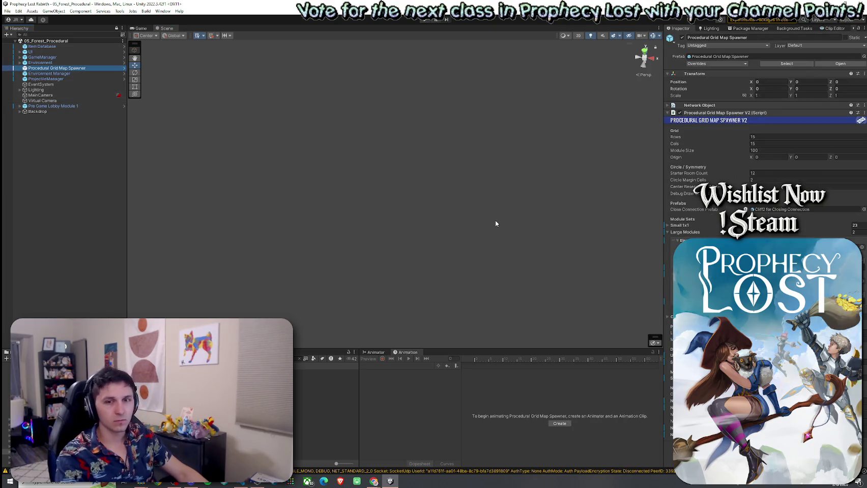
left_click(145, 29)
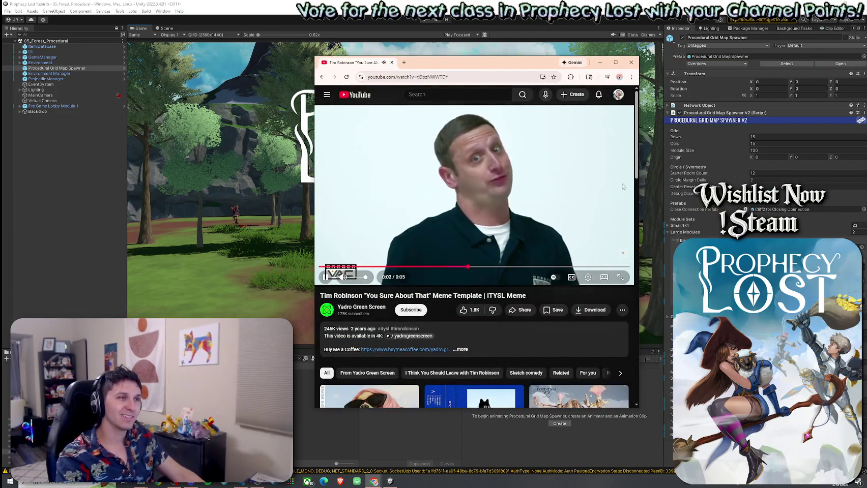
left_click(631, 63)
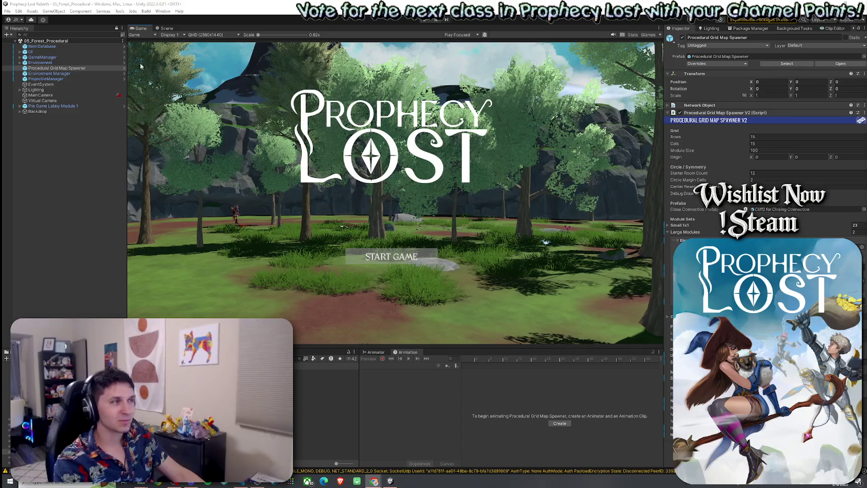
left_click(8, 11)
left_click(23, 50)
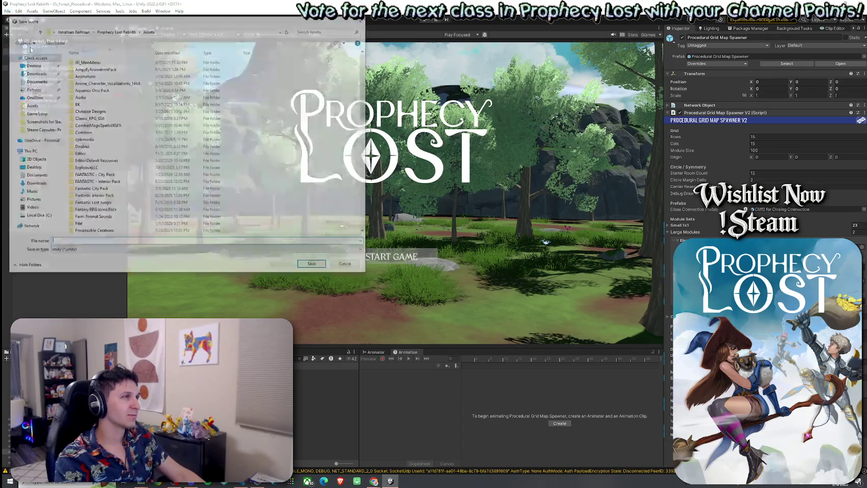
key("Escape")
left_click(8, 10)
left_click(19, 45)
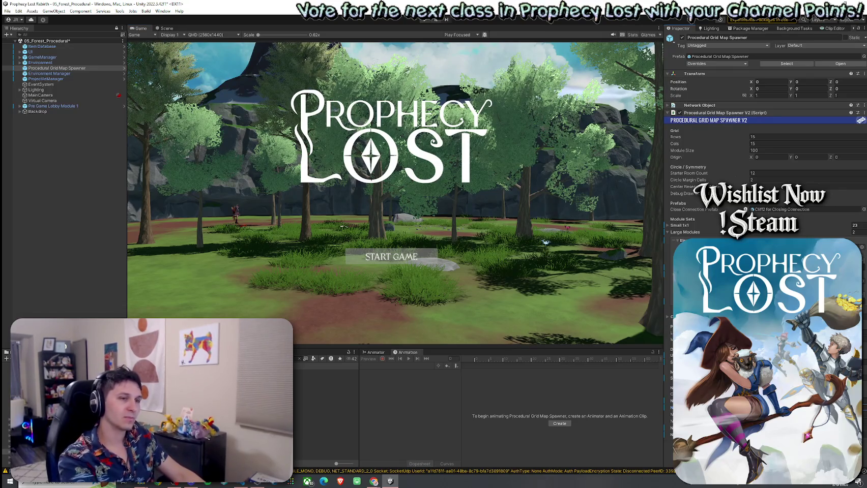
left_click(7, 11)
left_click(20, 37)
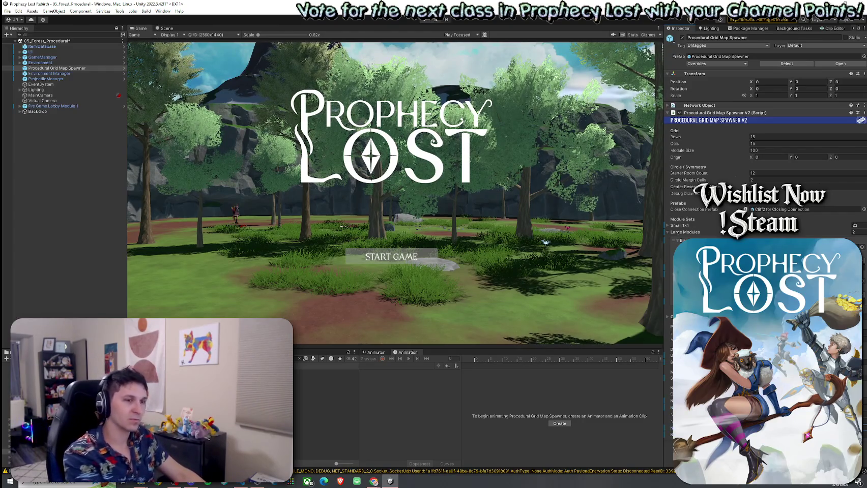
key("ctrl+s")
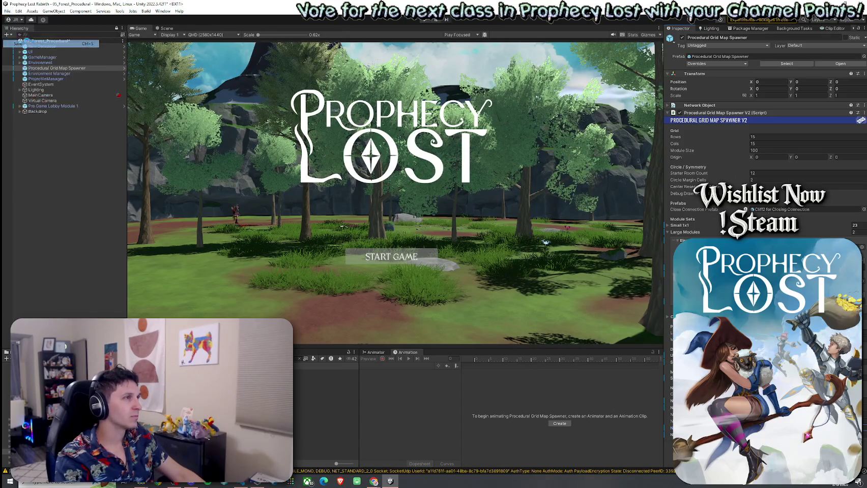
left_click(427, 19)
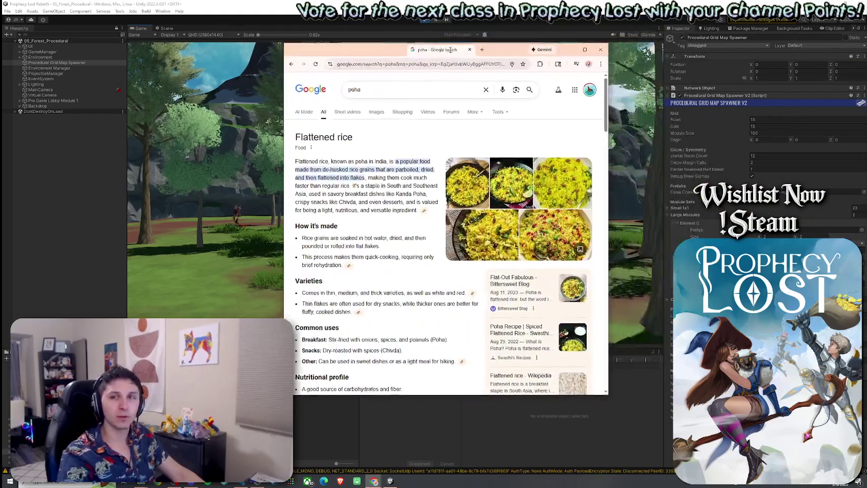
- Clear the stray browser window, stop the running game, and save the 05_Forest_Procedural scene
mouse_move(456, 47)
left_mouse_down()
mouse_move(481, 53)
mouse_move(495, 71)
mouse_move(487, 66)
left_mouse_up()
key("alt+Tab")
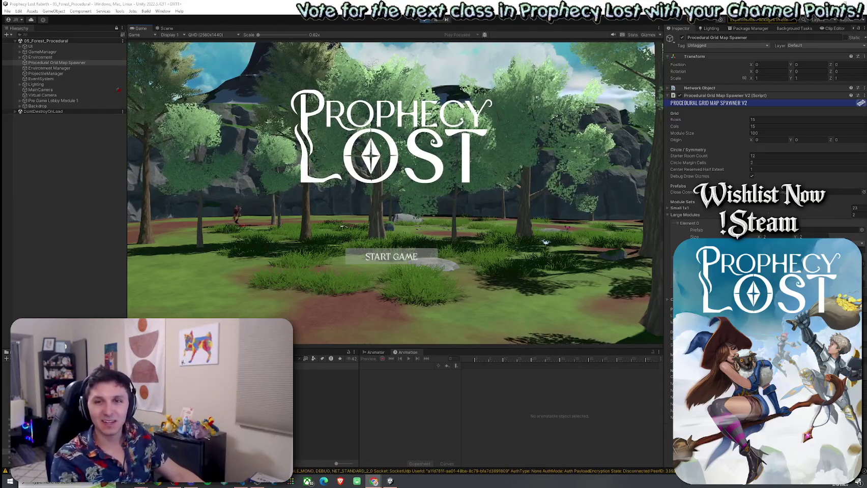
left_click(425, 19)
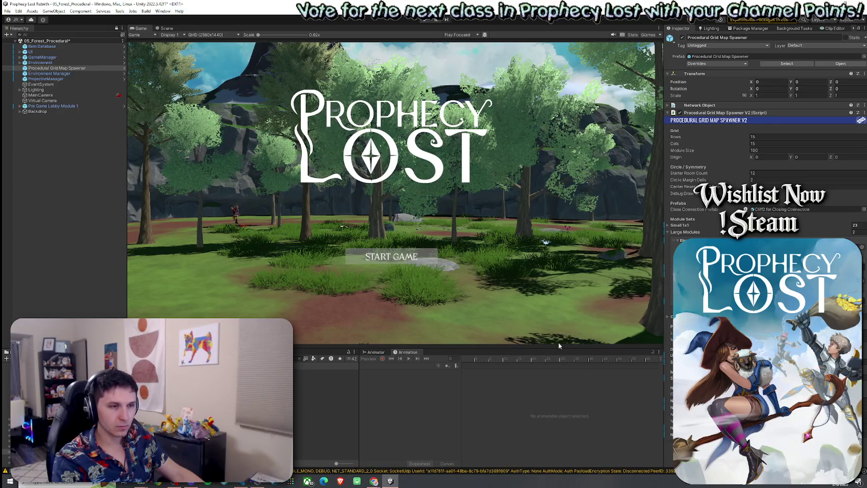
left_click(8, 10)
left_click(20, 45)
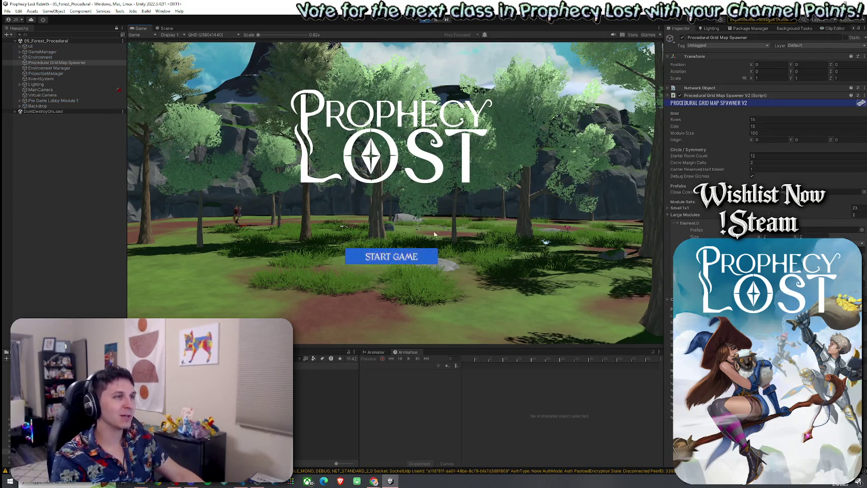
- Start a new match and run the character forward through the generated forest
left_click(397, 258)
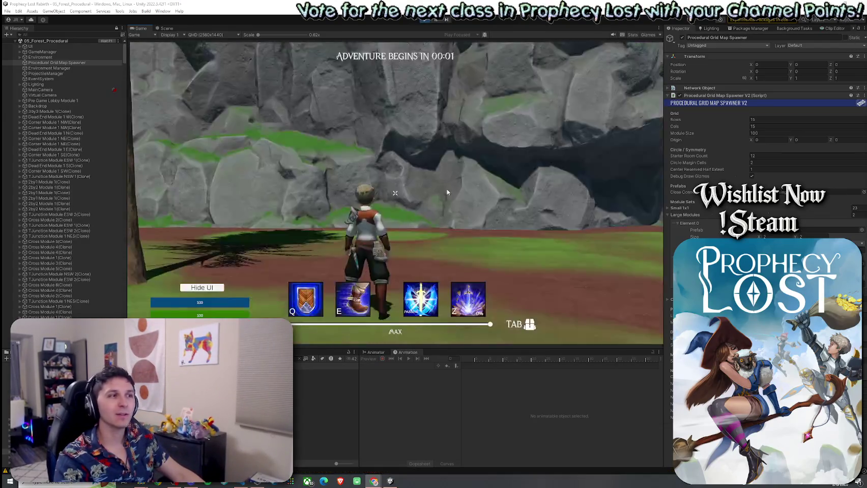
key("w")
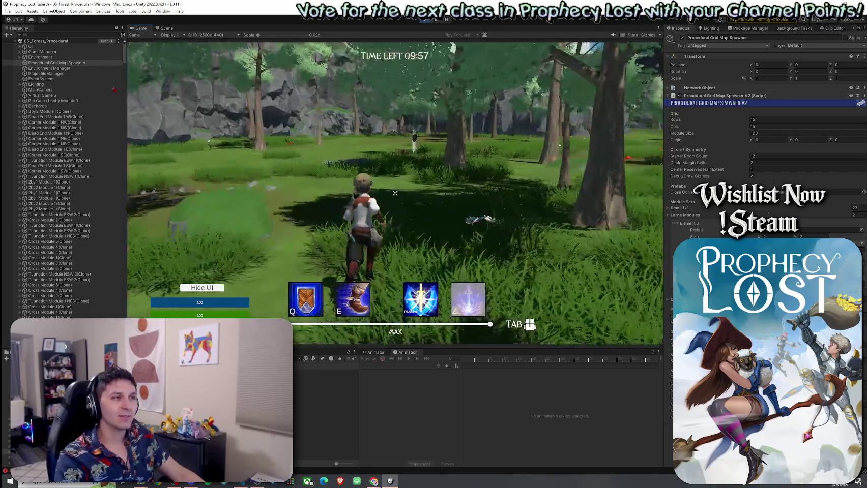
key("w")
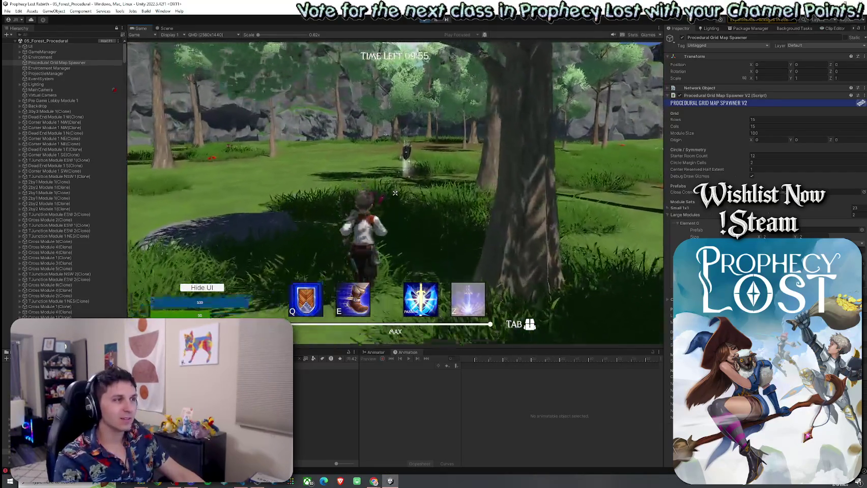
key("w")
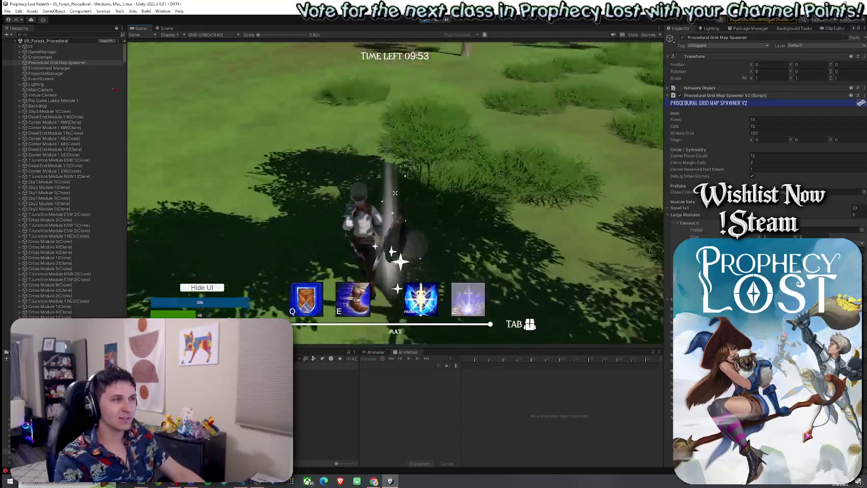
- Filter the Hierarchy search down to 'player'
left_click(81, 35)
type("calyer")
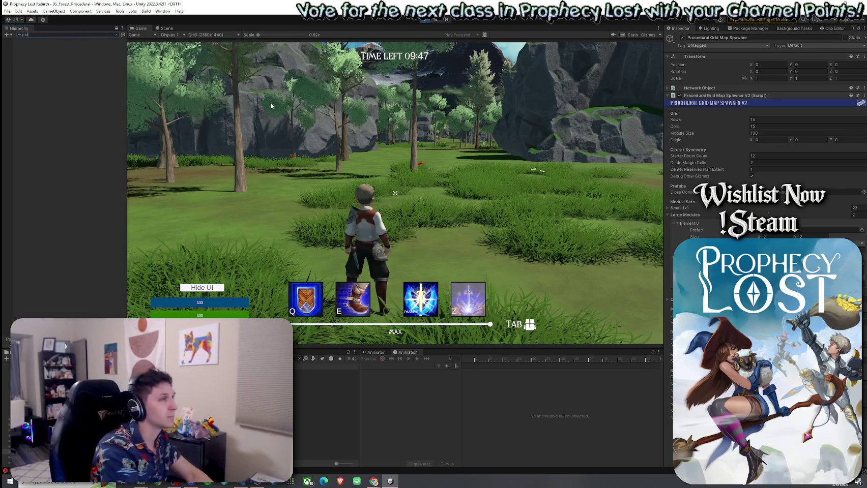
key("BackSpace")
key("BackSpace")
key("BackSpace")
type("layer")
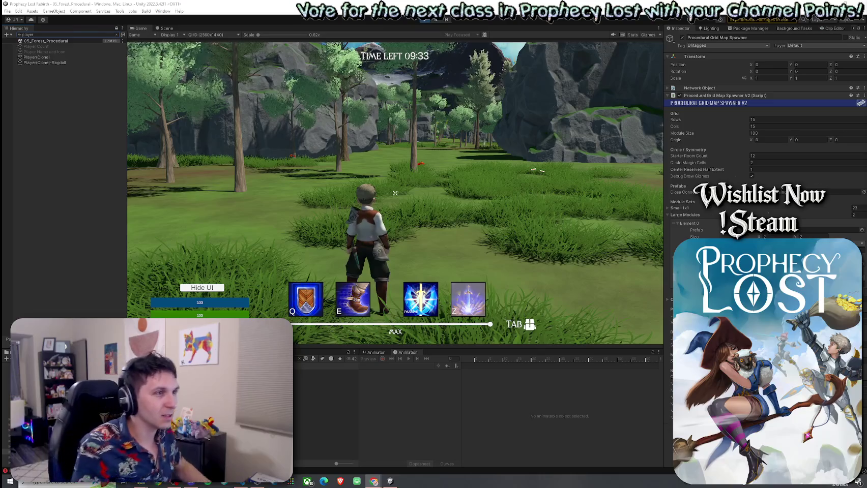
- Search the Hierarchy for 'slime' and inspect Cherry Slime(Clone)'s Mob AI and NavMesh Agent settings
left_click(46, 35)
type("slime")
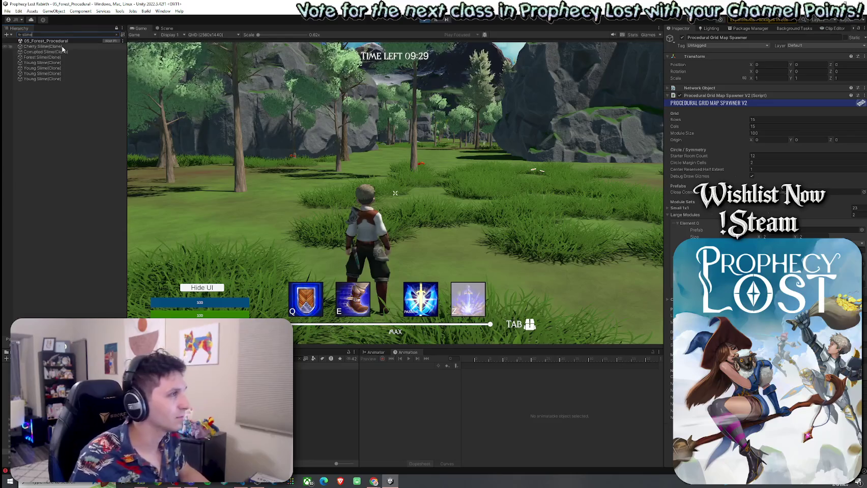
left_click(62, 47)
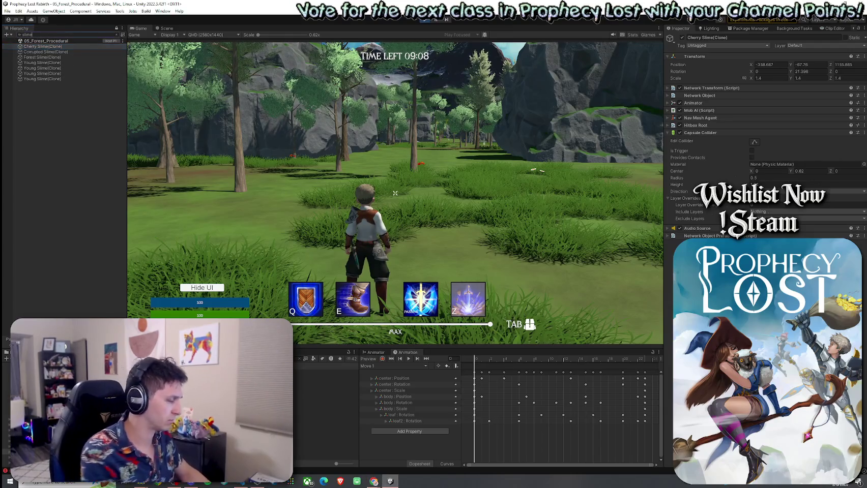
left_click(25, 35)
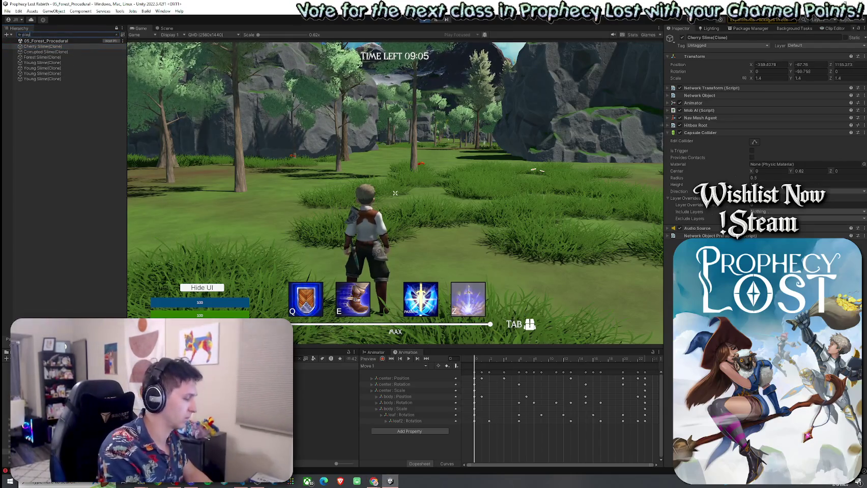
- Search 'player', select Player(Clone), and scroll to its camera tuning, hit stop and quest settings
type("player")
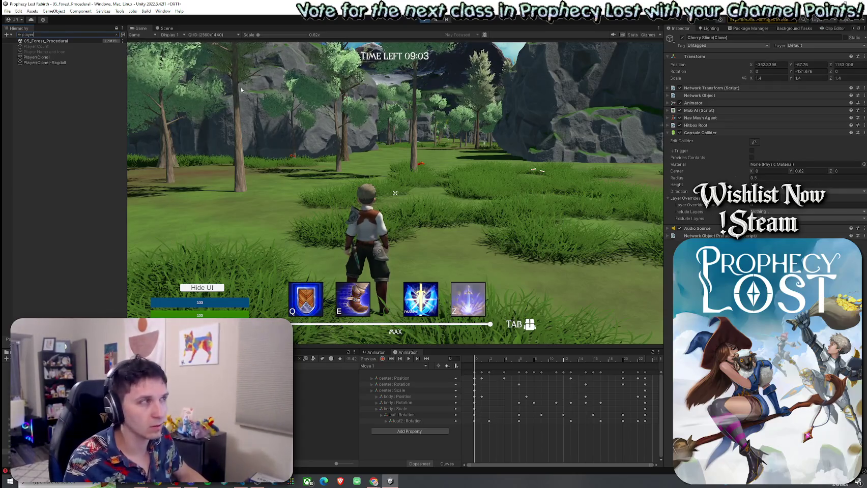
left_click(31, 57)
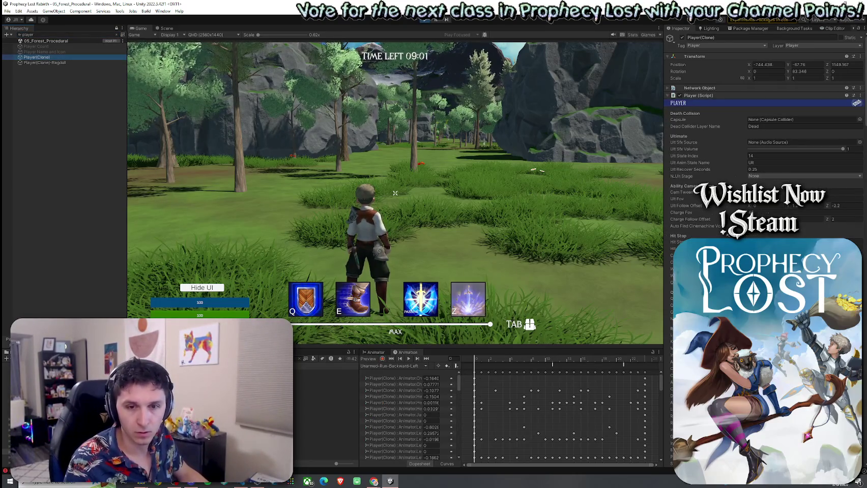
scroll(763, 153, "down", 5)
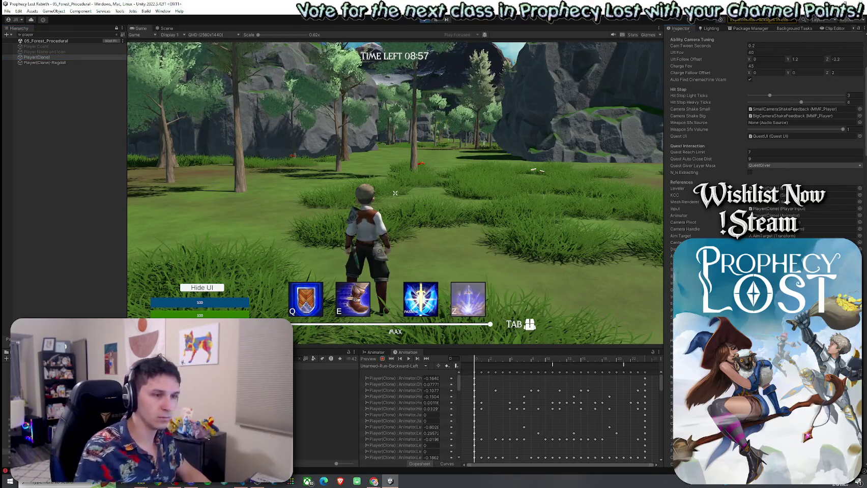
- Run the character across the forest meadow toward the large rock and pink slime
key("w")
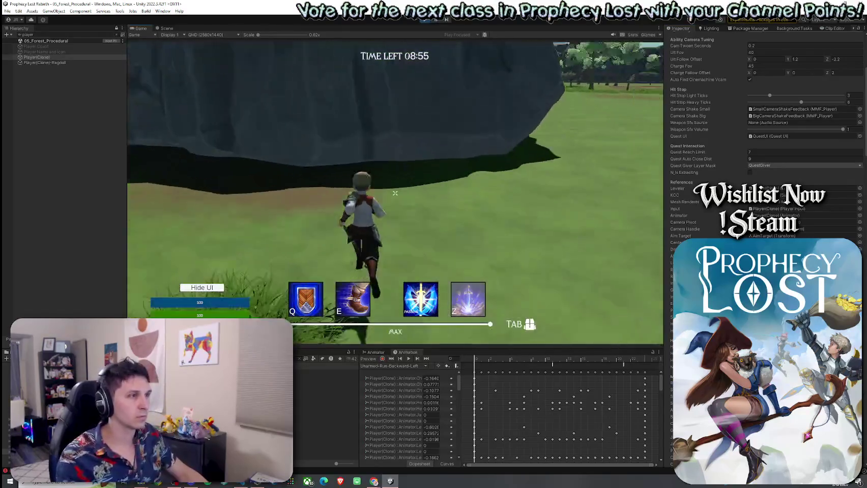
mouse_move(395, 194)
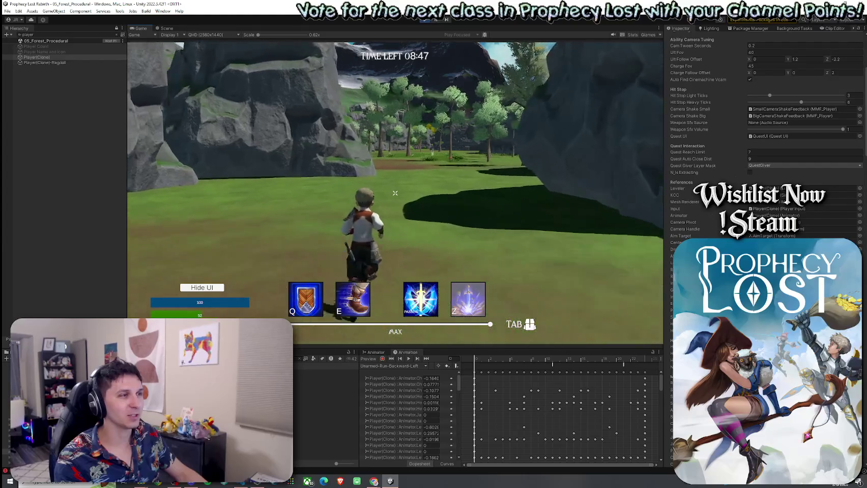
key("w")
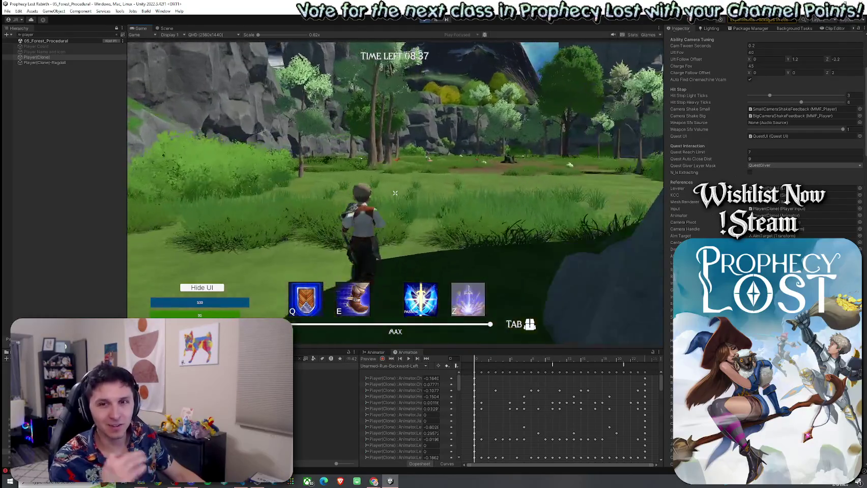
key("w")
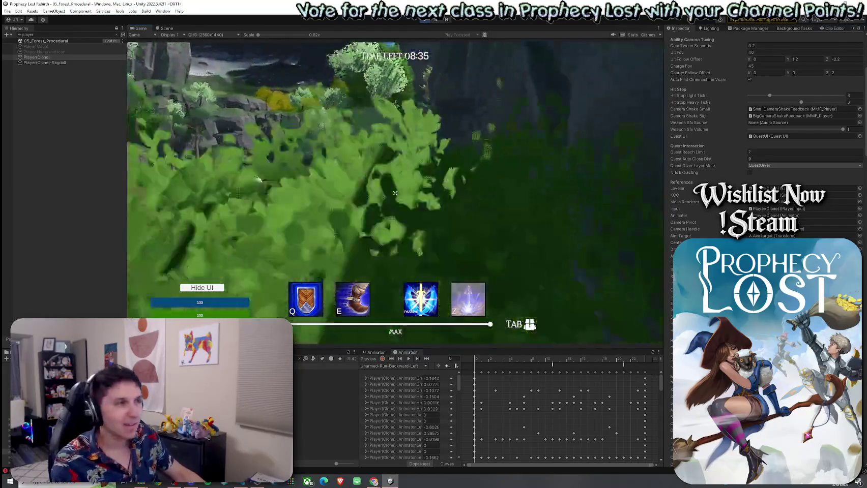
key("w")
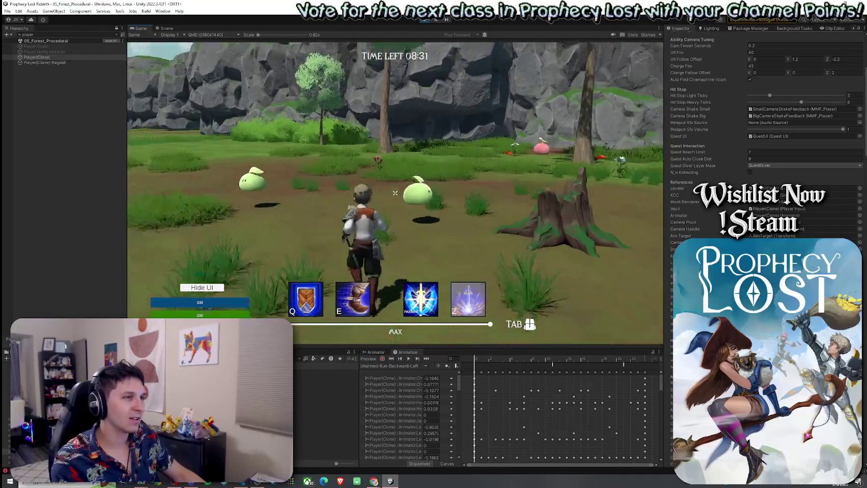
- Dismiss the Windows Start menu and switch to the Scene view to see the NavLinkStrip links
key("super")
key("super")
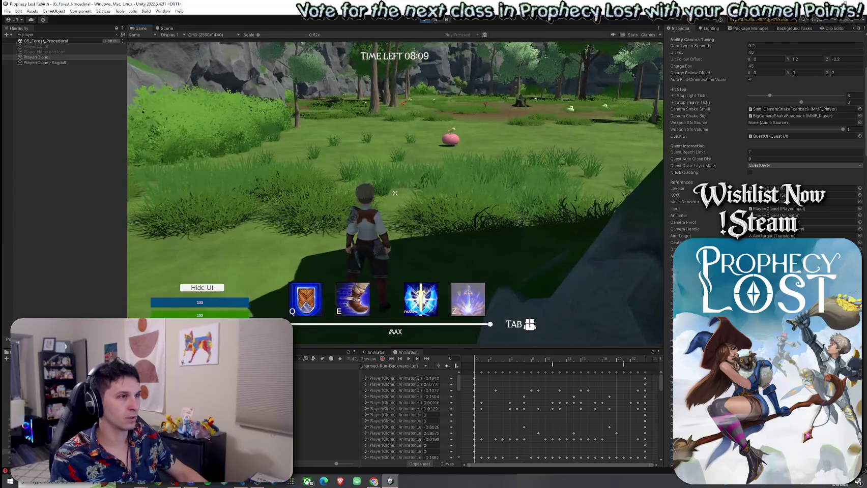
key("super")
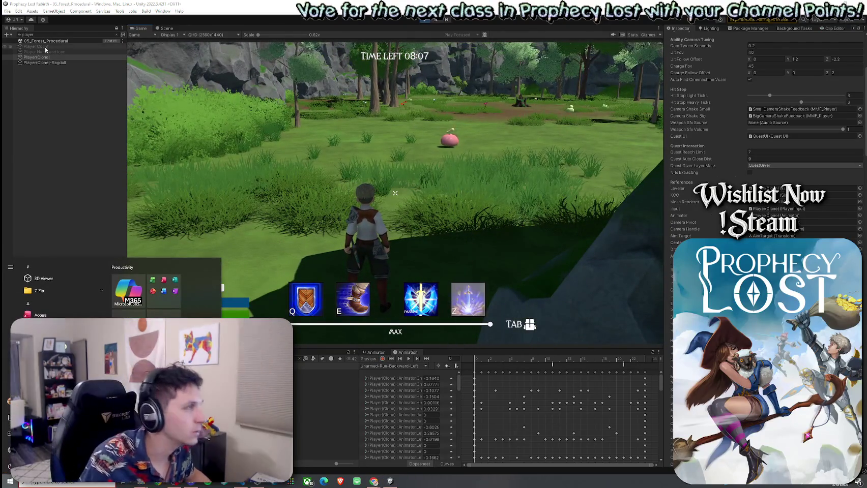
key("Escape")
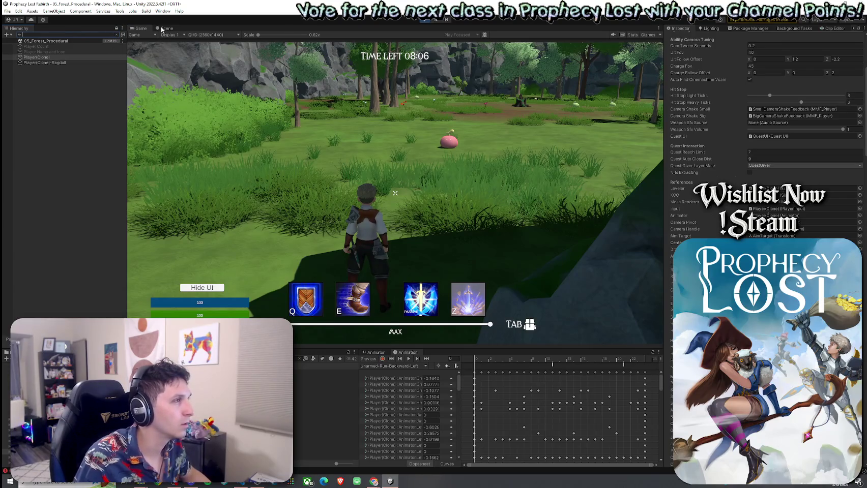
left_click(164, 28)
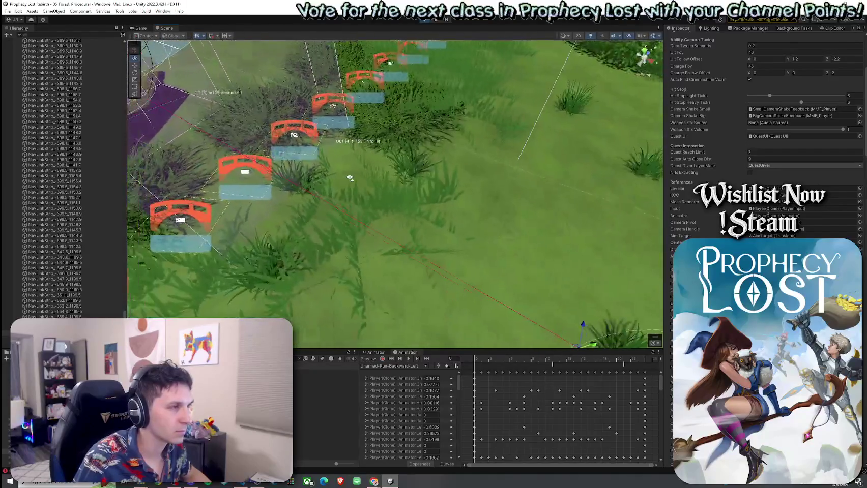
- Select a NavLinkStrip link, widen it to about 3.5, and check it in the running game
left_click(376, 206)
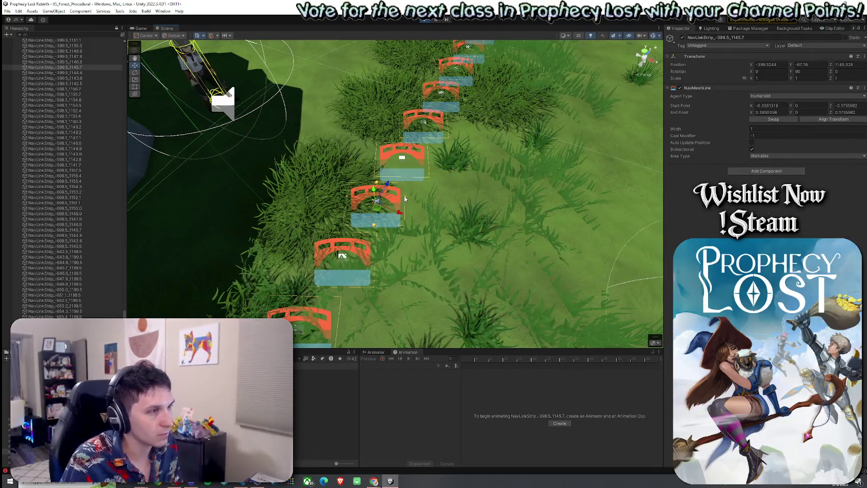
mouse_move(404, 201)
left_mouse_down()
mouse_move(479, 202)
mouse_move(418, 202)
left_mouse_up()
left_click(140, 29)
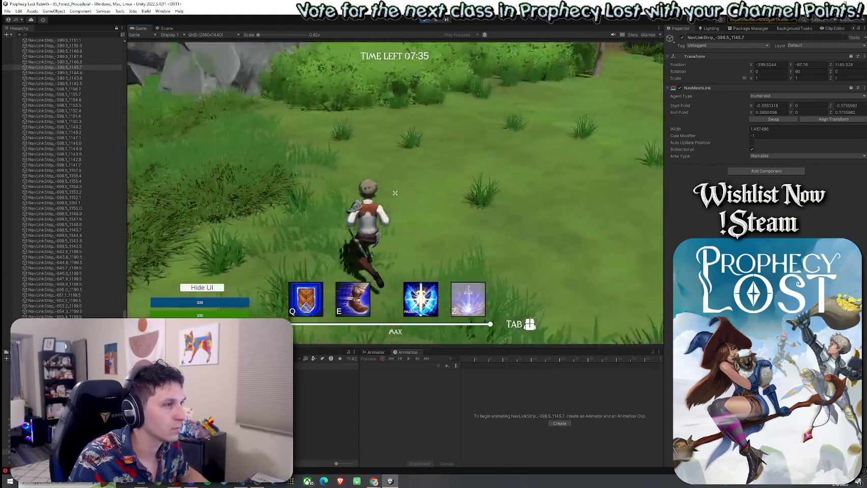
key("super")
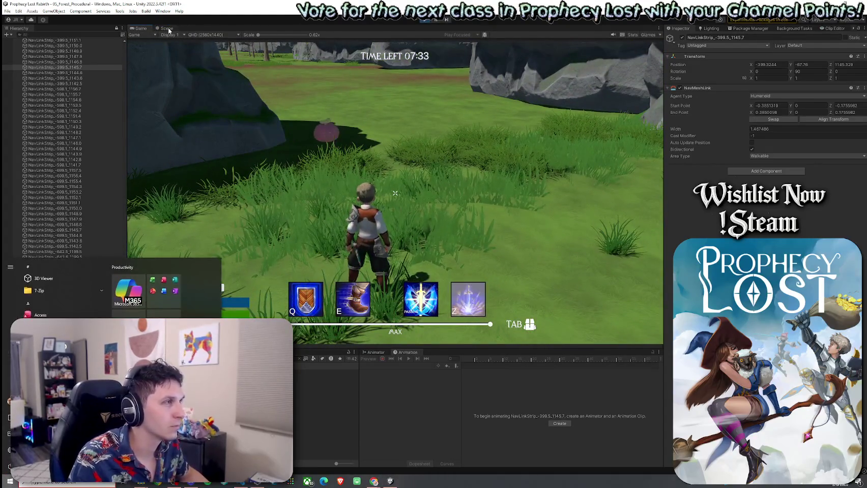
left_click(166, 28)
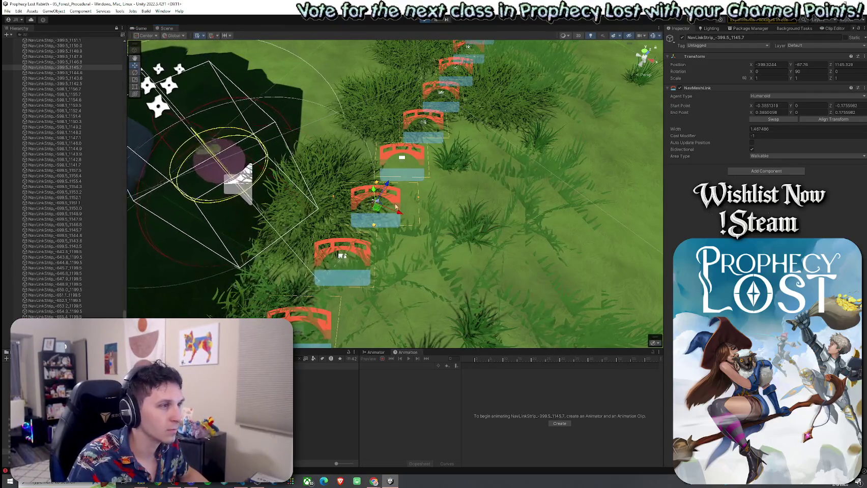
- Set the NavMeshLink width to 1.53 and zero the start and end point X offsets
left_click(763, 129)
type("1.74")
key("BackSpace")
key("BackSpace")
key("BackSpace")
type("1.53")
left_click(793, 106)
left_click(768, 105)
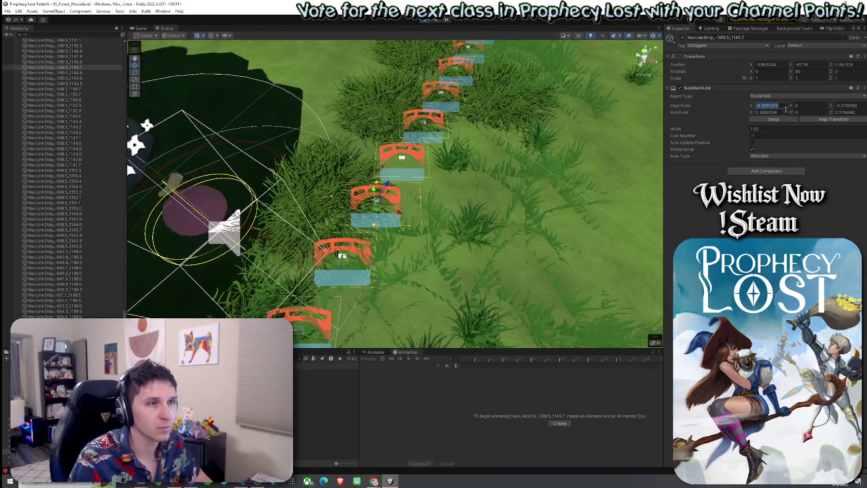
type("0")
left_click(768, 112)
type("0")
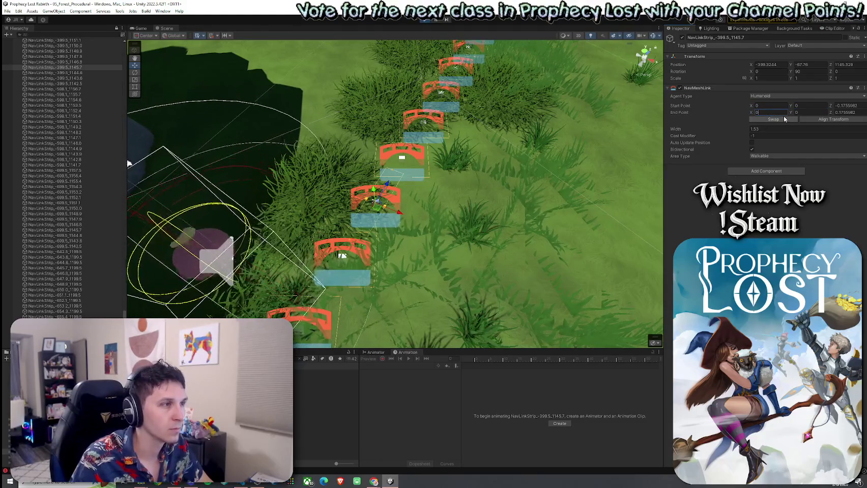
- Set Start Point Z to -1 and End Point Z to 1, fine-tune the width, and view the game
left_click(838, 105)
type("0")
type("0.85")
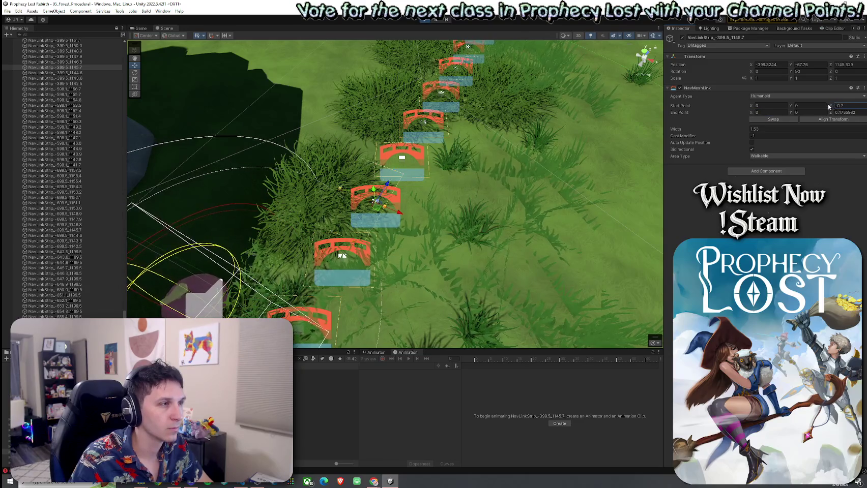
left_click(751, 130)
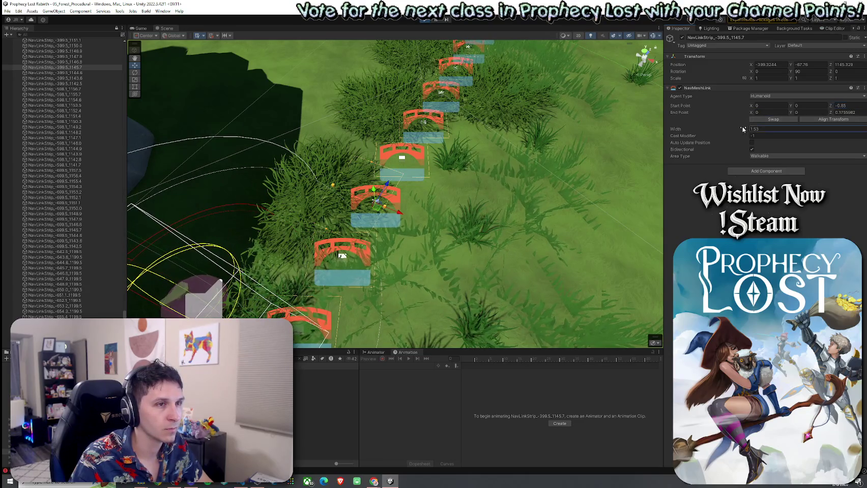
left_click_drag(747, 129, 750, 129)
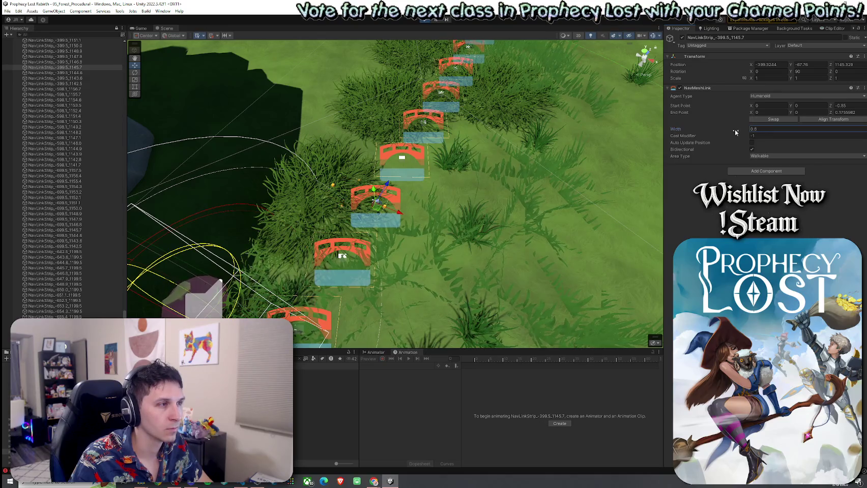
left_click(850, 105)
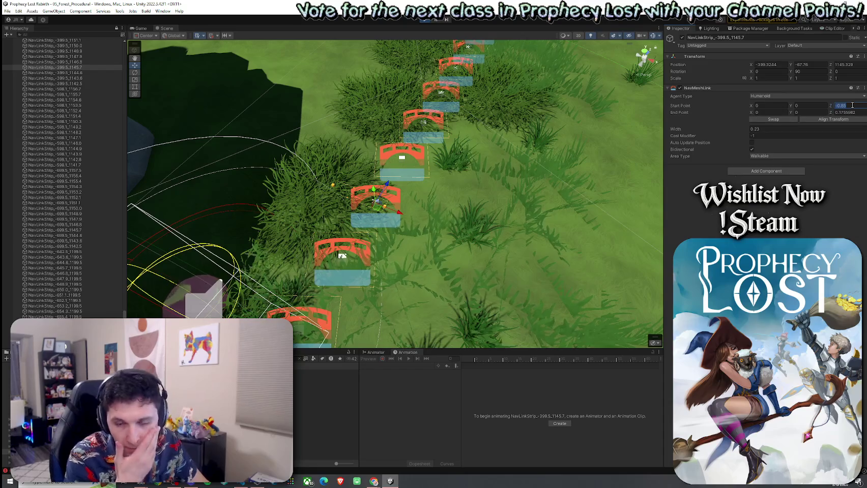
type("-1")
left_click(857, 112)
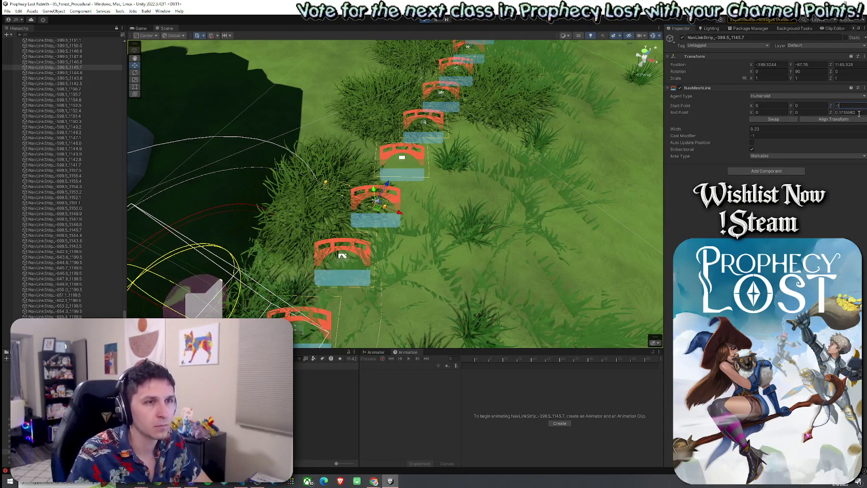
type("1")
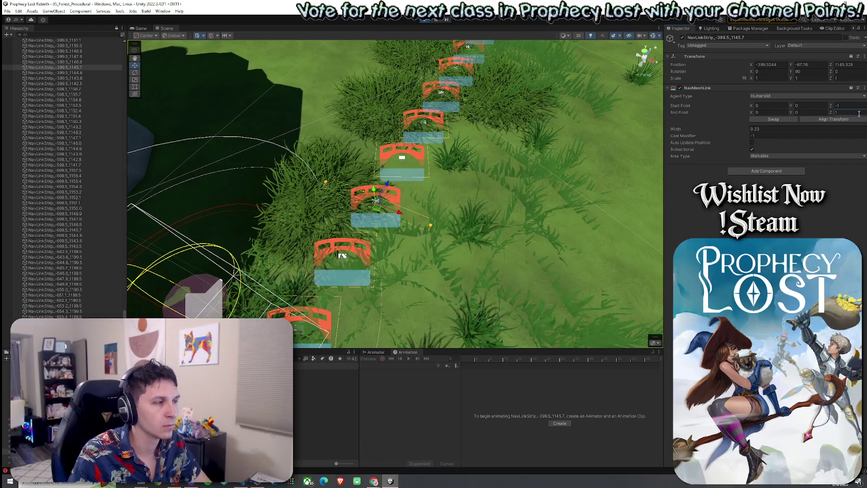
left_click(751, 131)
mouse_move(748, 131)
left_mouse_down()
mouse_move(765, 133)
mouse_move(747, 132)
left_mouse_up()
type("0.15")
left_click(142, 28)
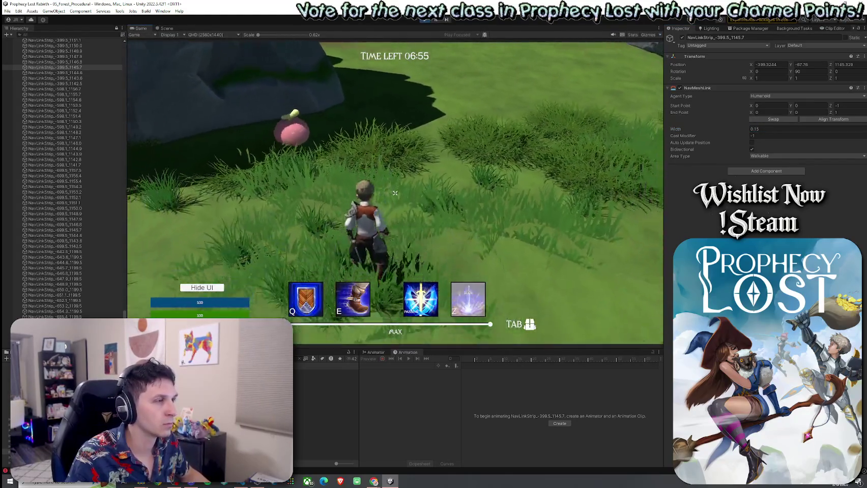
- Back in the Scene view, drag the NavMeshLink width from 0.15 up to about 0.36
key("super")
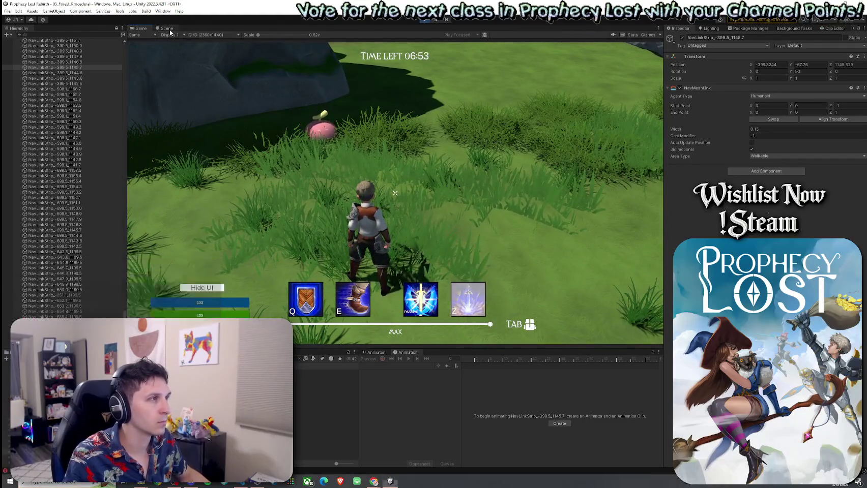
left_click(166, 28)
mouse_move(722, 130)
left_mouse_down()
mouse_move(737, 131)
mouse_move(714, 140)
left_mouse_up()
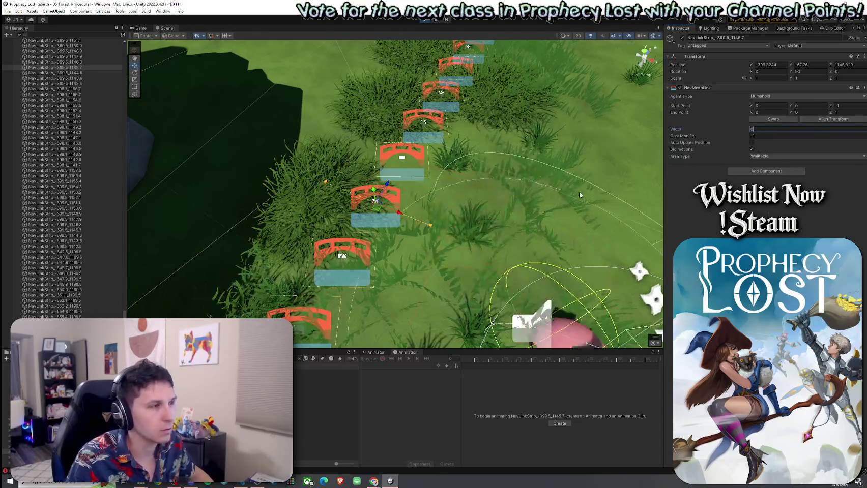
- Resume the play session in the Game view to test the wider link strip
left_click(140, 28)
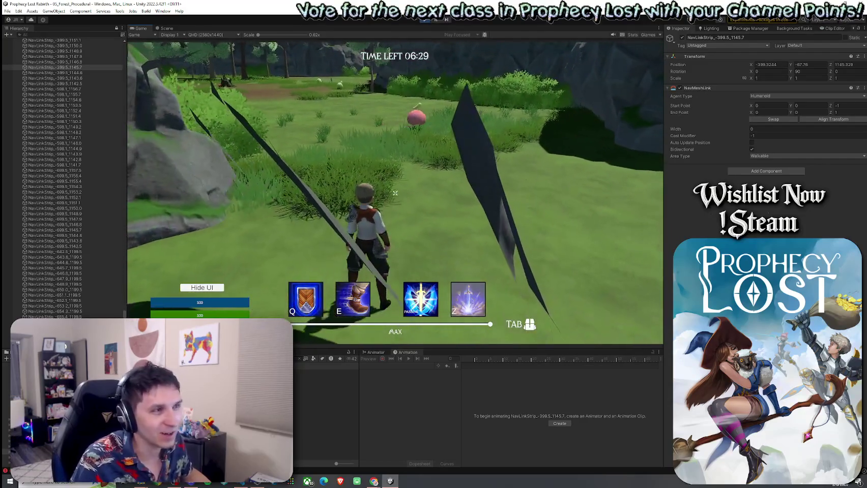
- Shift the link's Start Point Z toward -0.77, then exit Play mode with Ctrl+P
key("super")
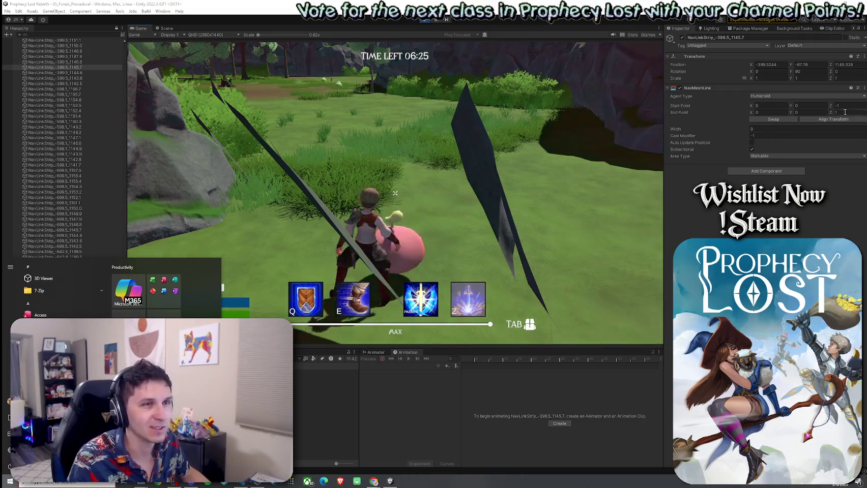
left_click(831, 107)
left_click_drag(830, 107, 834, 110)
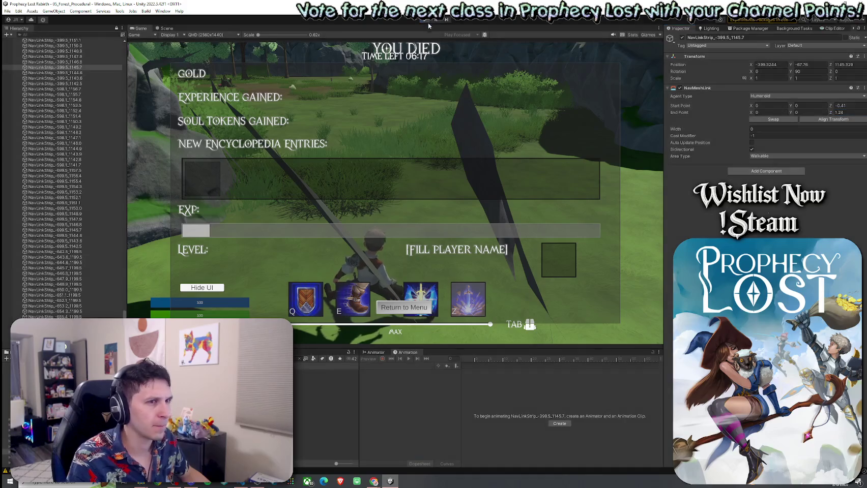
key("ctrl+p")
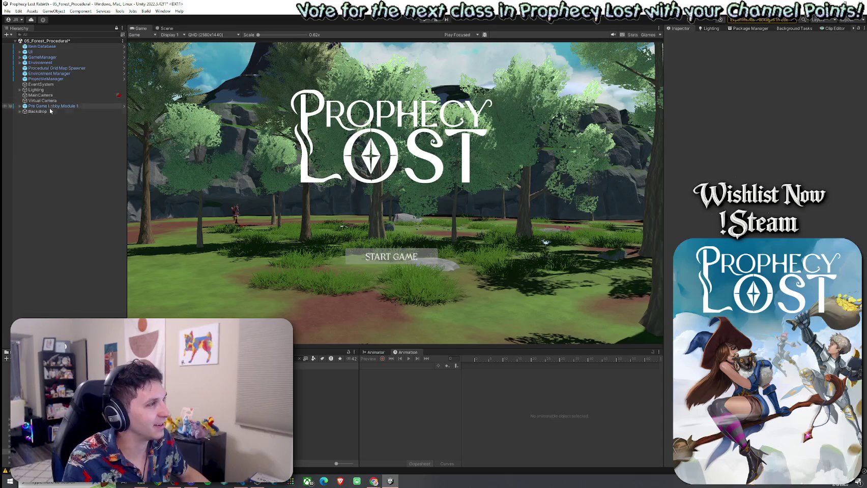
- Save the 05_Forest_Procedural scene via File > Save, then enter Play mode and choose START GAME
left_click(53, 69)
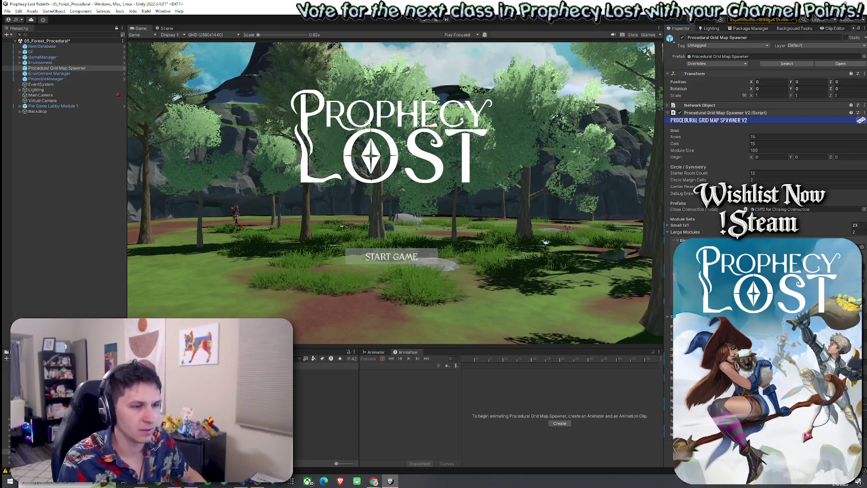
left_click(8, 10)
left_click(23, 41)
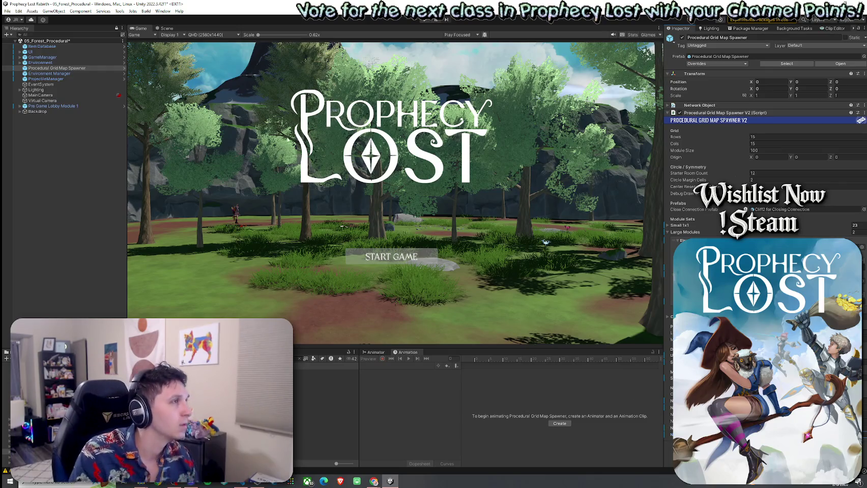
left_click(8, 10)
left_click(20, 44)
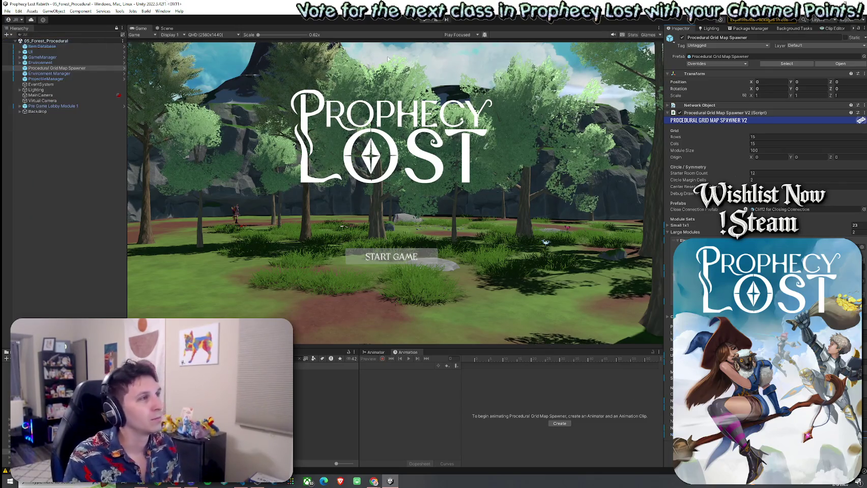
left_click(425, 19)
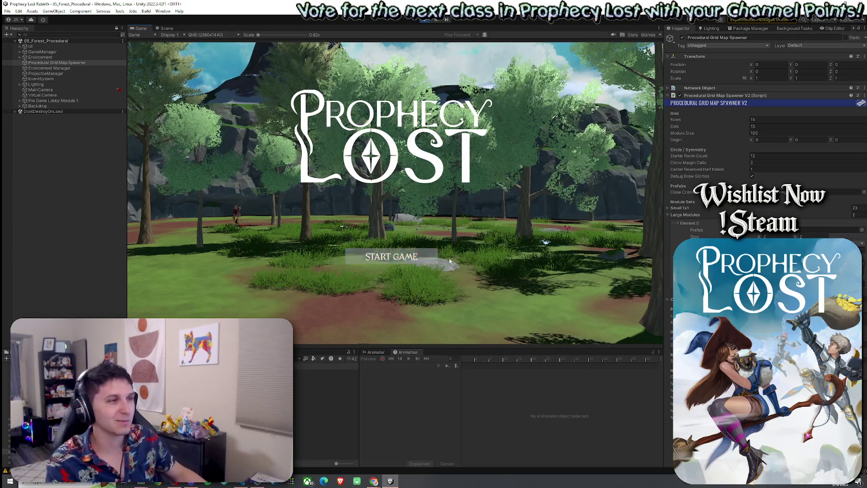
left_click(409, 258)
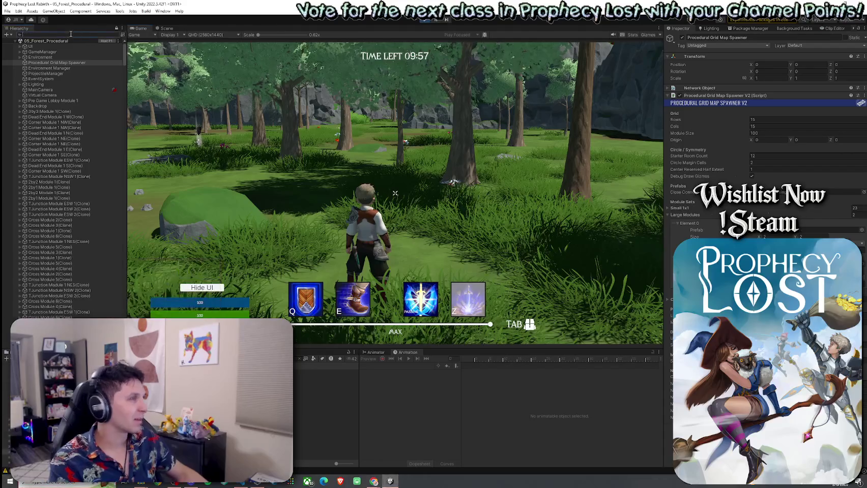
- Search 'player' in the Hierarchy and select the spawned Player(Clone)
type("palyer")
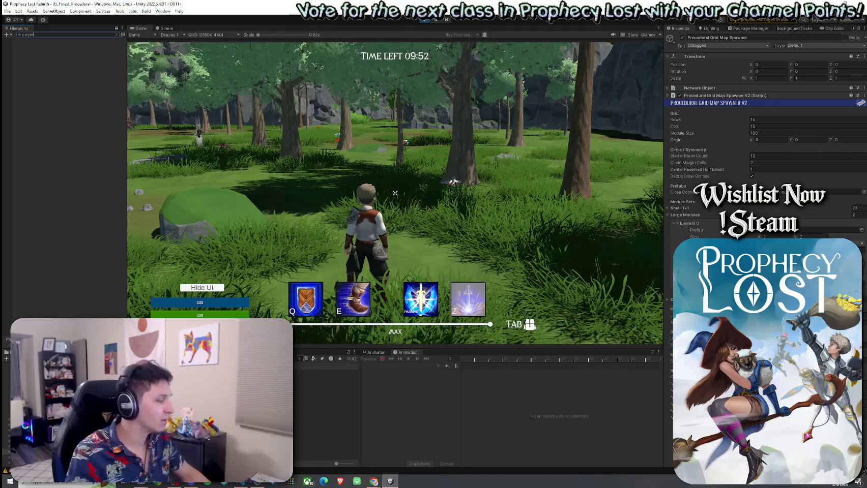
type("player")
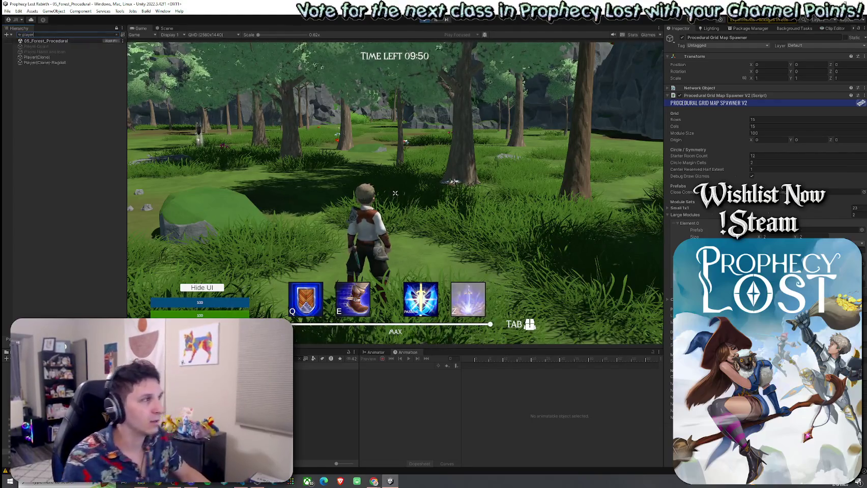
left_click(65, 57)
scroll(669, 237, "down", 5)
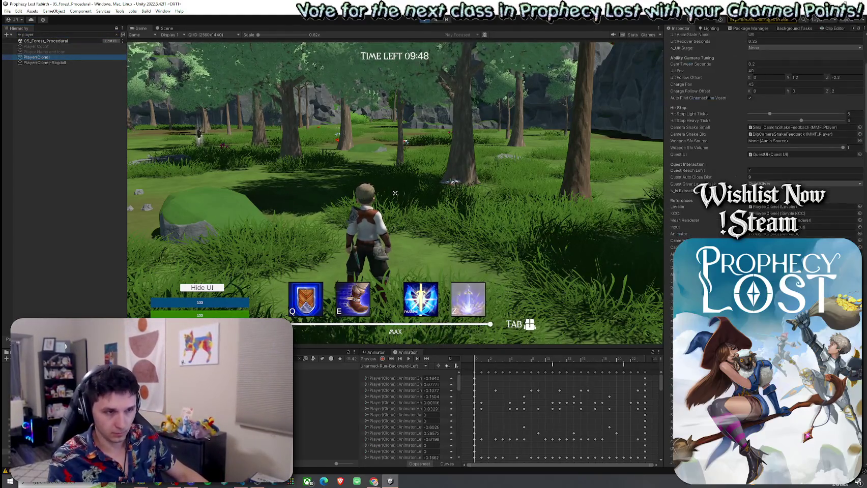
- Run the character toward the forest, then focus Player(Clone)'s Run Speed value in the Inspector
left_click(501, 210)
key("w")
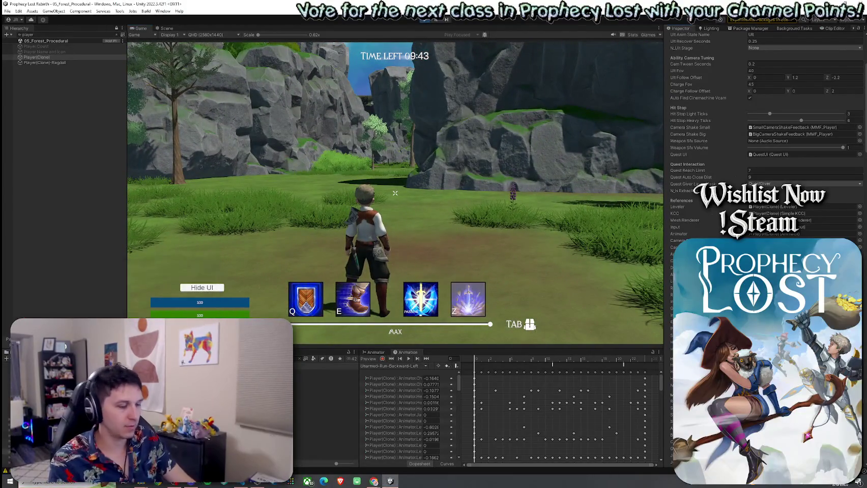
left_click(578, 293)
key("w")
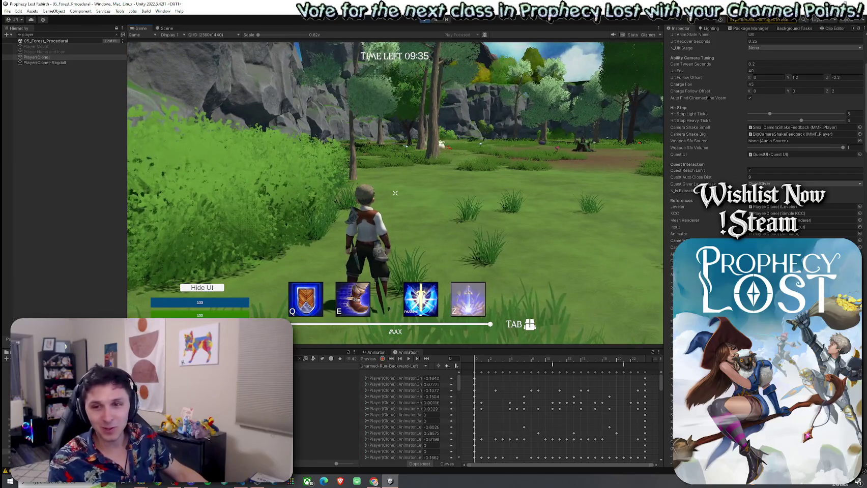
key("super")
scroll(763, 127, "down", 6)
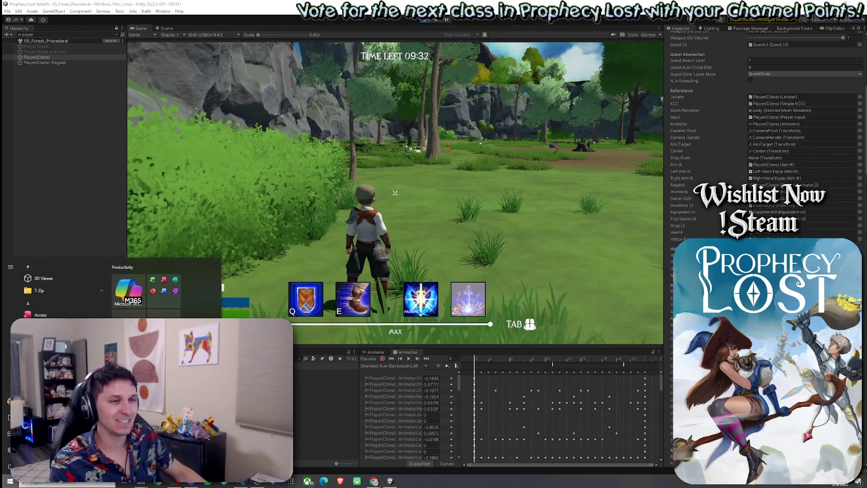
scroll(763, 127, "down", 2)
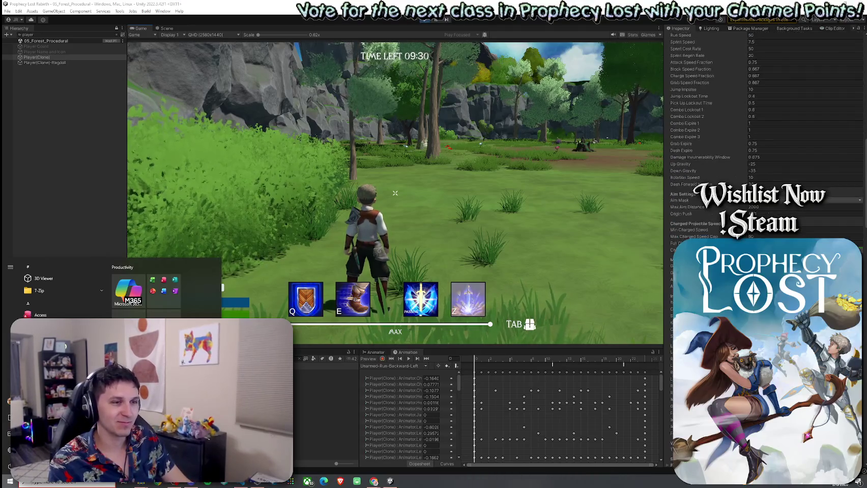
left_click(844, 200)
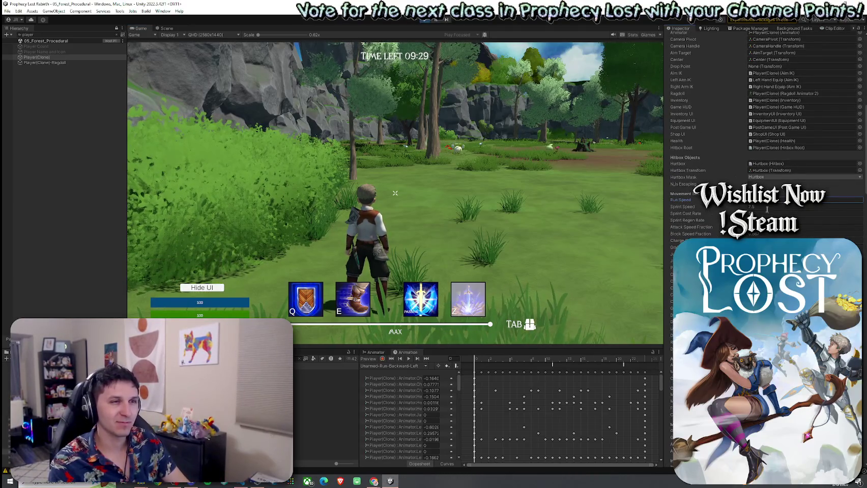
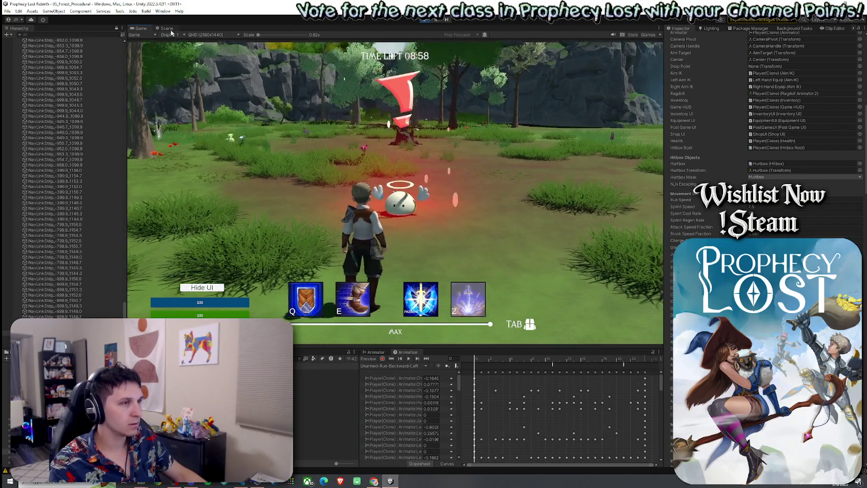
- Back the character away from the stump, then run it across the meadow toward the cliffs
key("s")
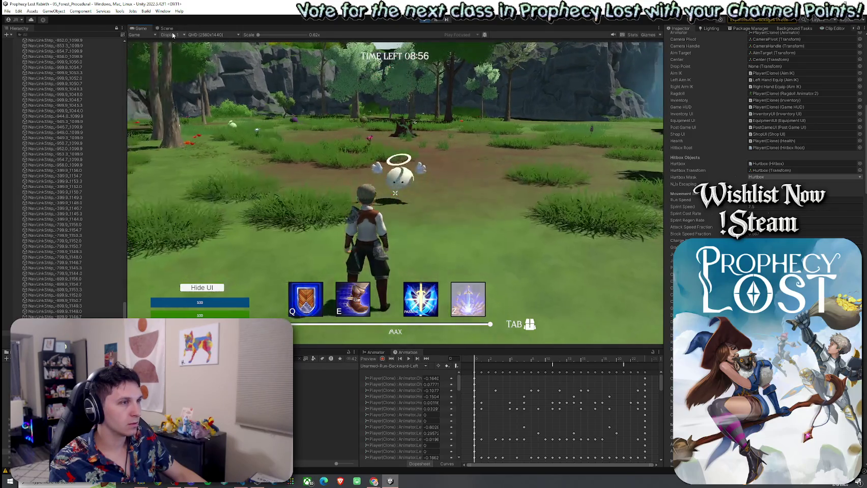
key("s")
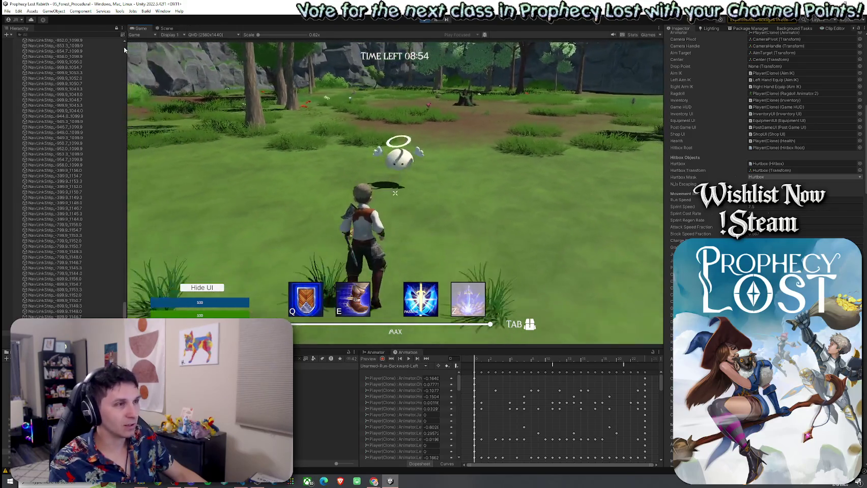
key("s")
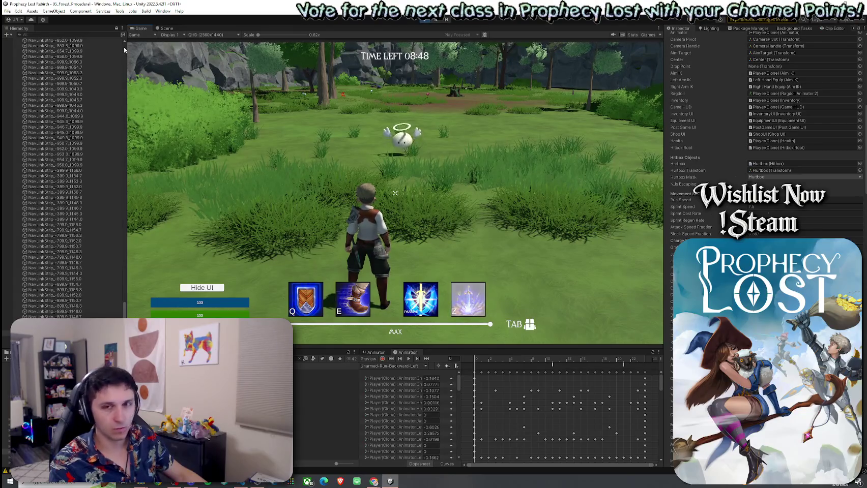
key("w")
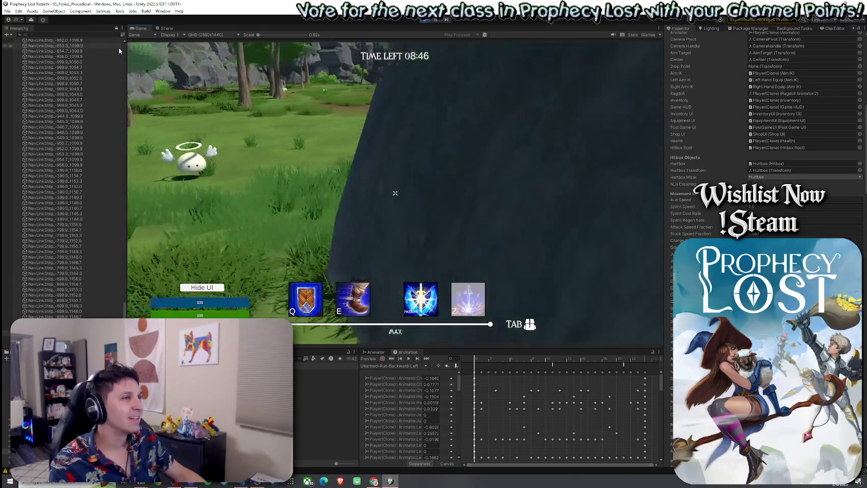
key("w")
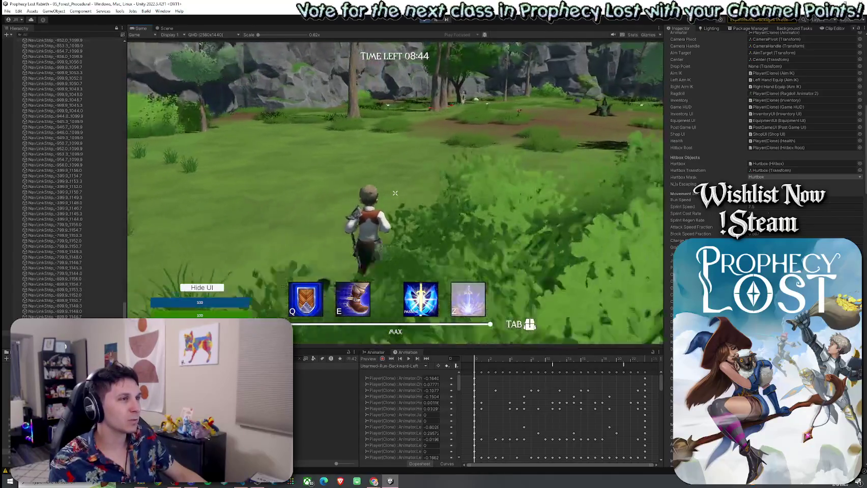
key("w")
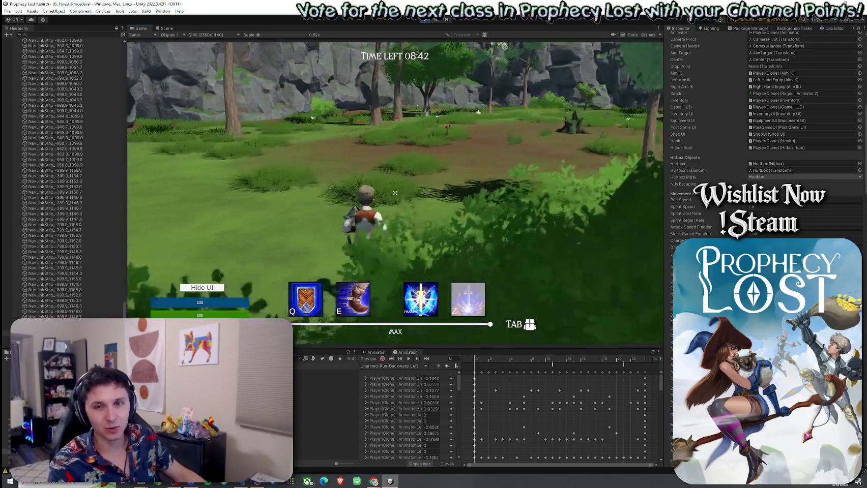
key("w")
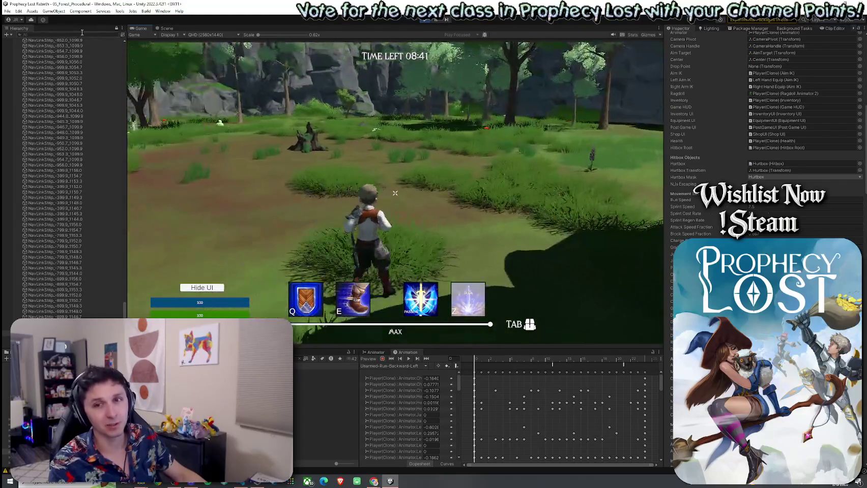
key("w")
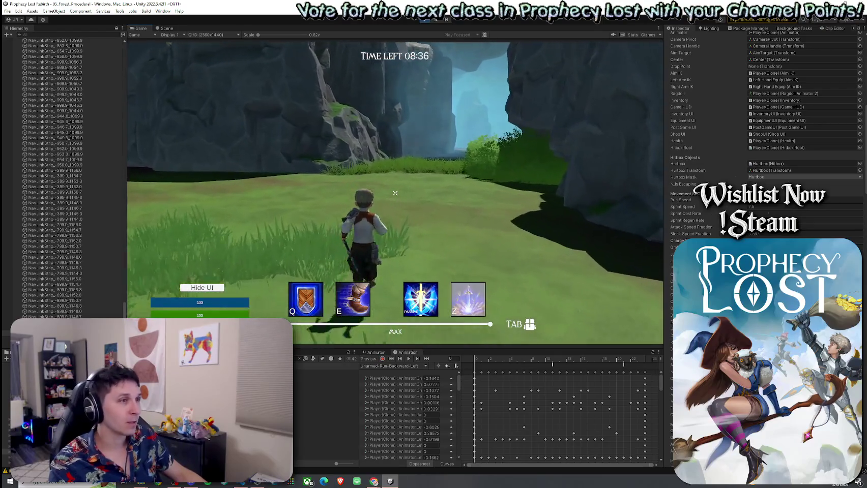
- Run on through the tall bushes and the next clearing, stopping near the rocks, then view the Scene
key("w")
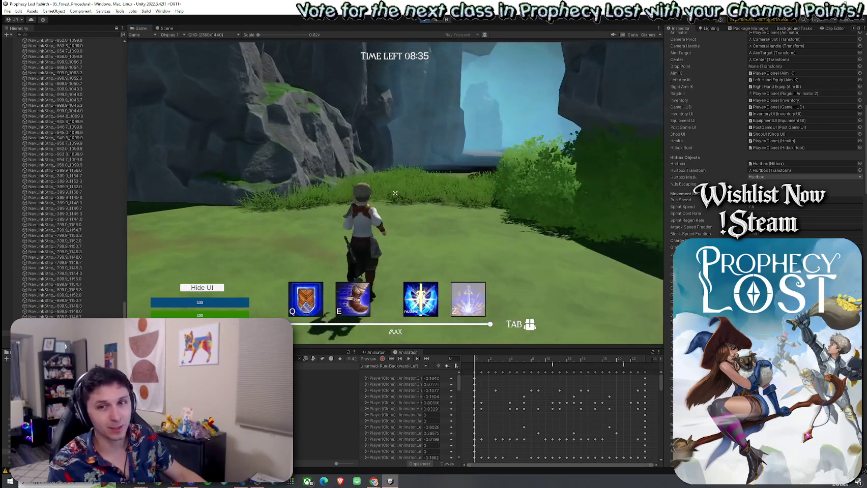
key("w")
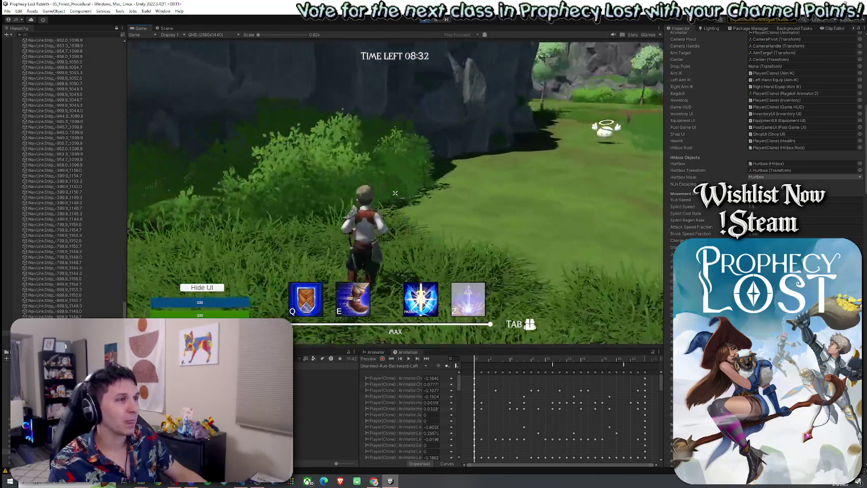
key("w")
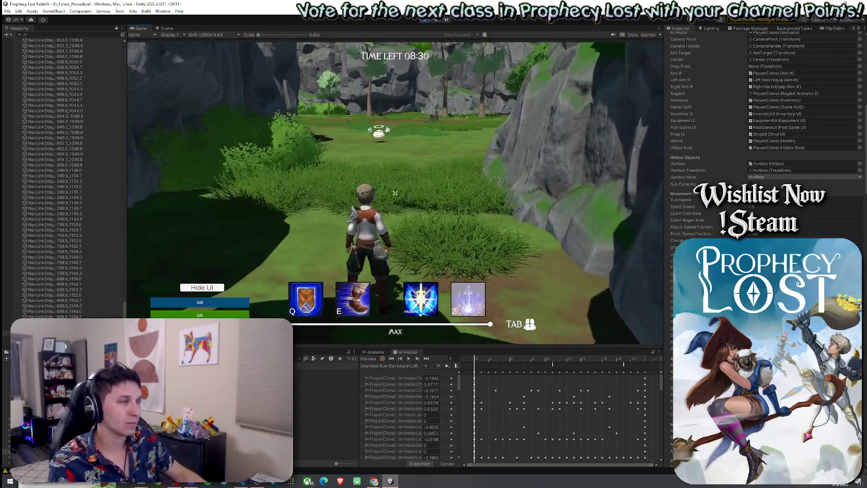
key("w")
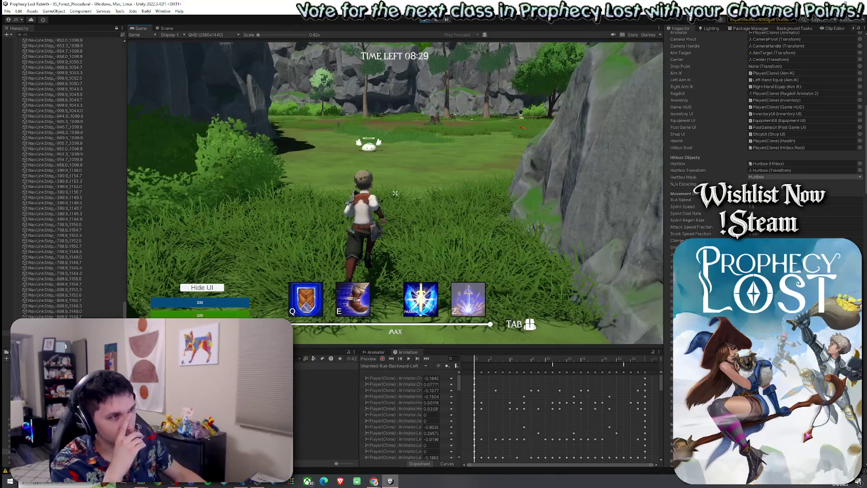
key("w")
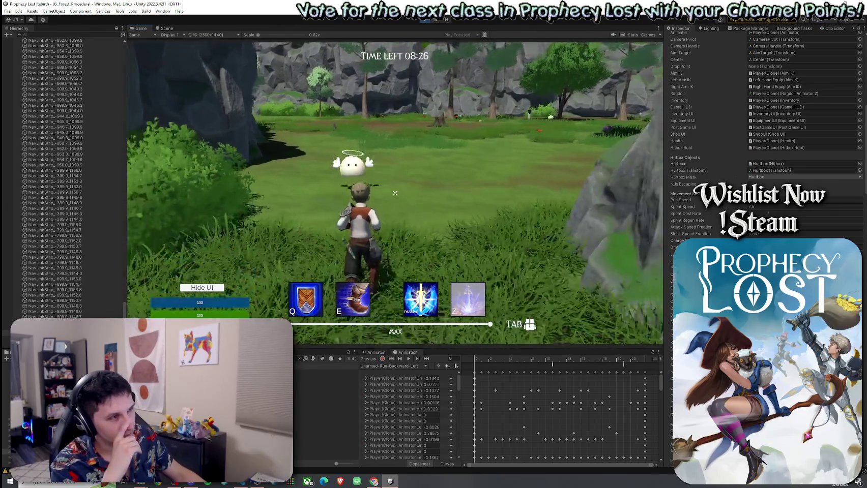
key("w")
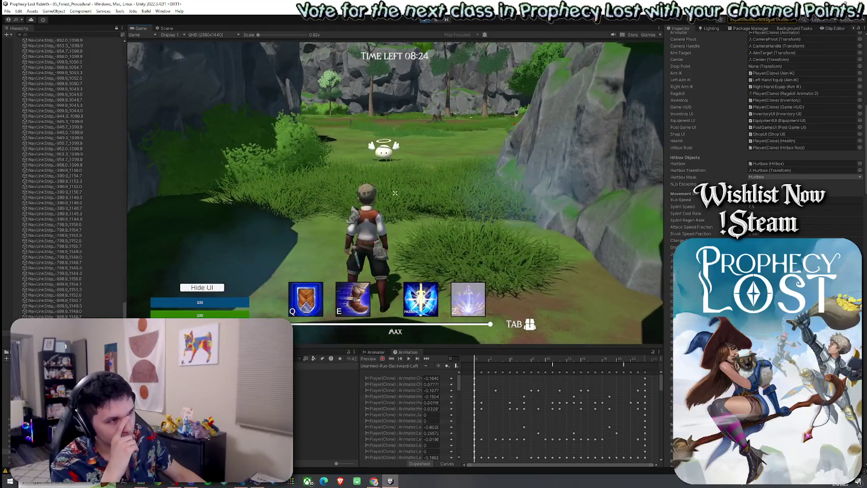
key("super")
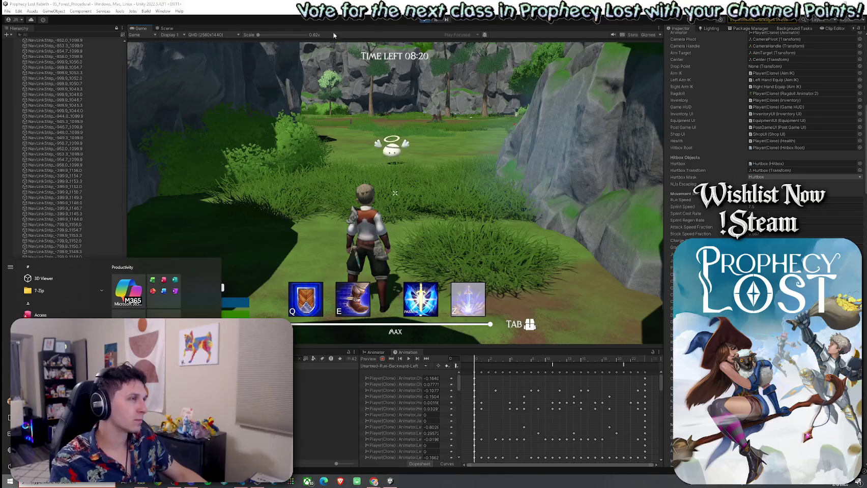
left_click(162, 29)
- Select the nearby bridge's NavLinkStrip in the Scene view
mouse_move(417, 167)
left_mouse_down()
mouse_move(662, 85)
mouse_move(667, 94)
mouse_move(619, 187)
left_mouse_up()
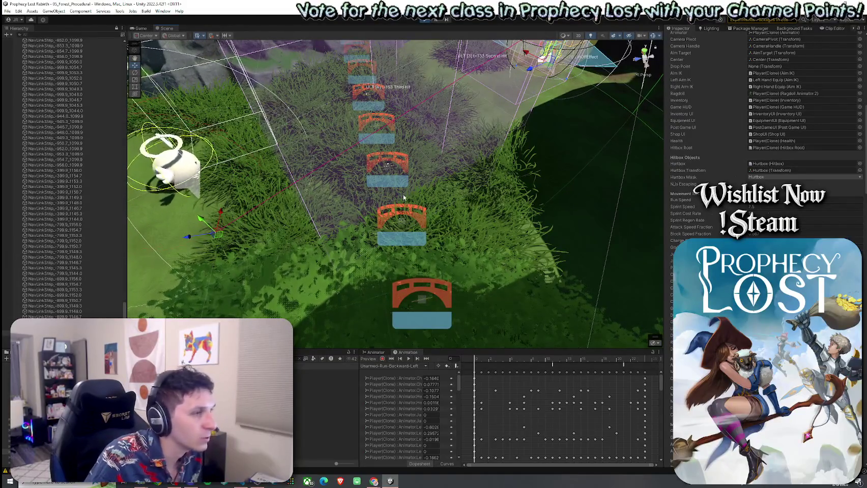
left_click(387, 166)
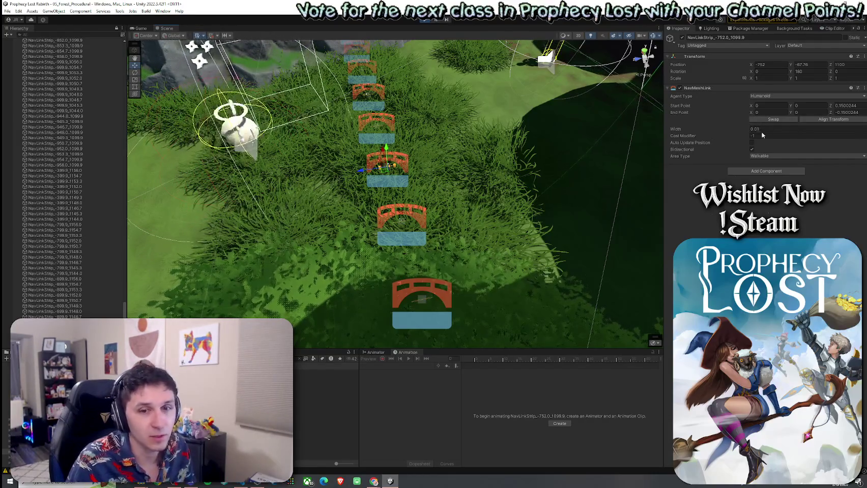
left_click(720, 131)
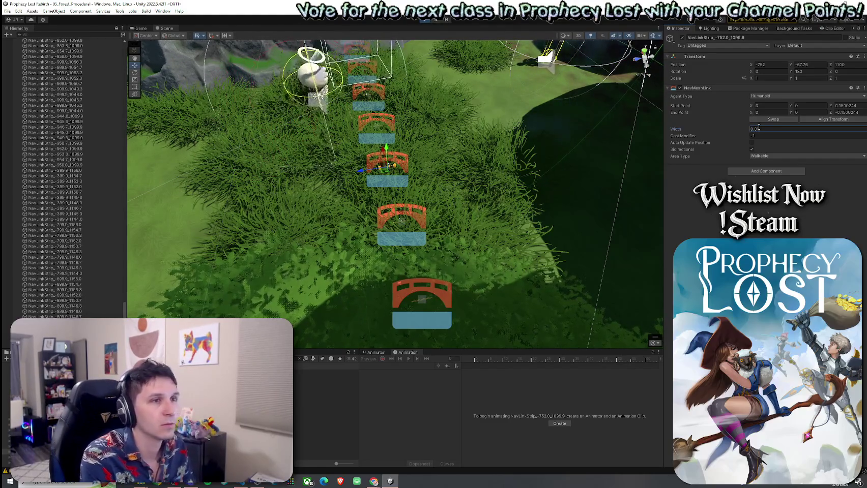
type("1")
- Set its NavMeshLink start point Z to 0.17 and end point Z to -0.17, then return to the game
left_click(855, 106)
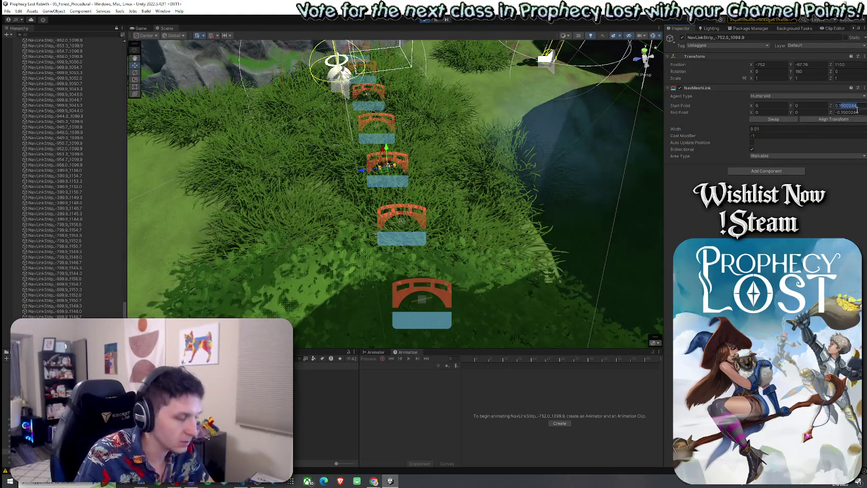
type("-0.16")
left_click(843, 106)
type("0.17")
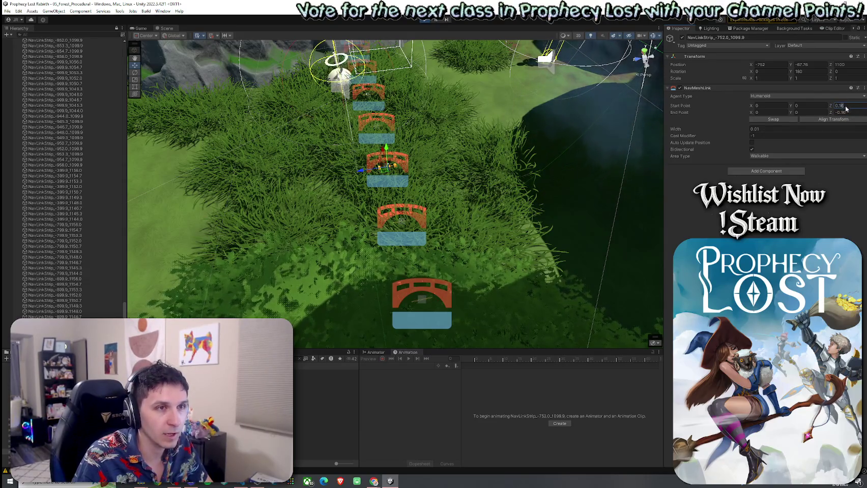
left_click(850, 113)
type("-0.17")
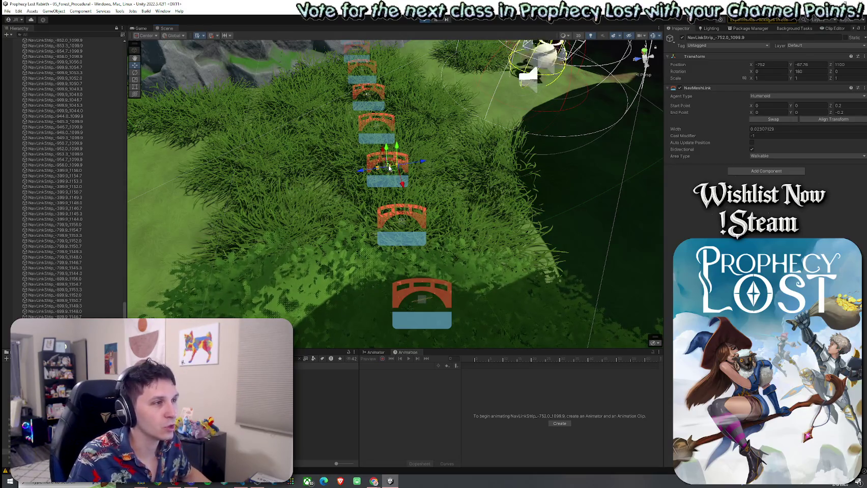
left_click(139, 29)
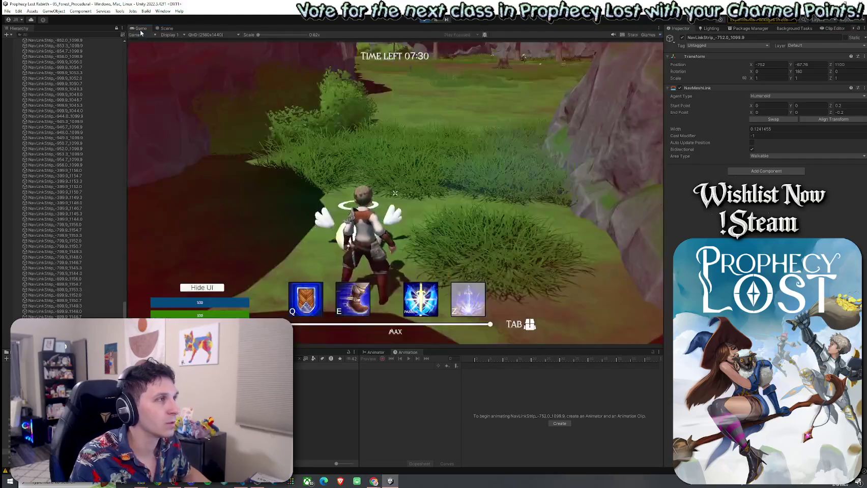
- Run the character past the rock and cliff into the grassy clearing, then go back to the Scene view
key("w")
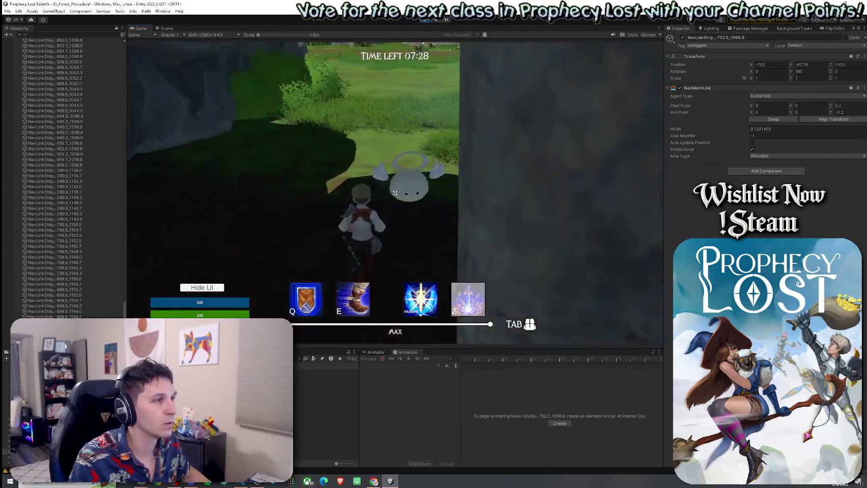
key("w")
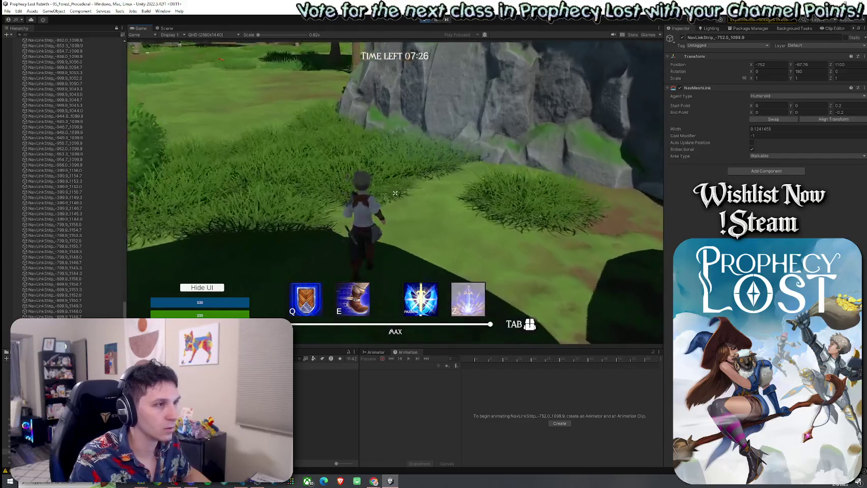
key("w")
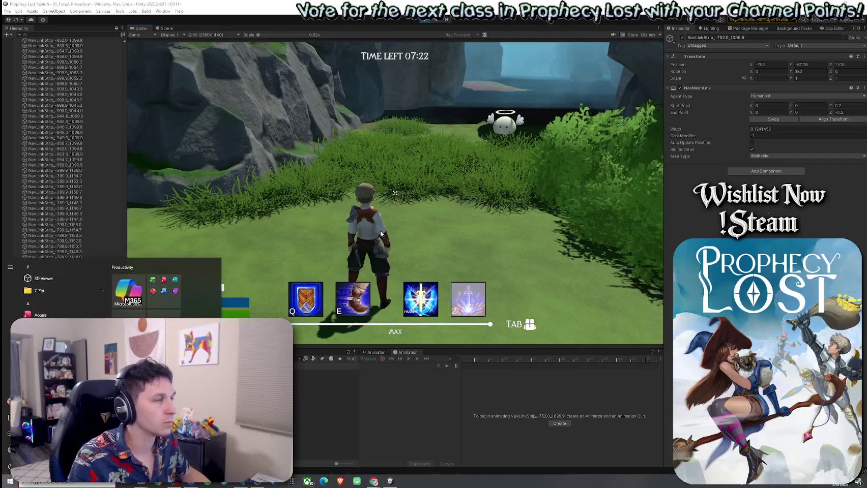
left_click(167, 28)
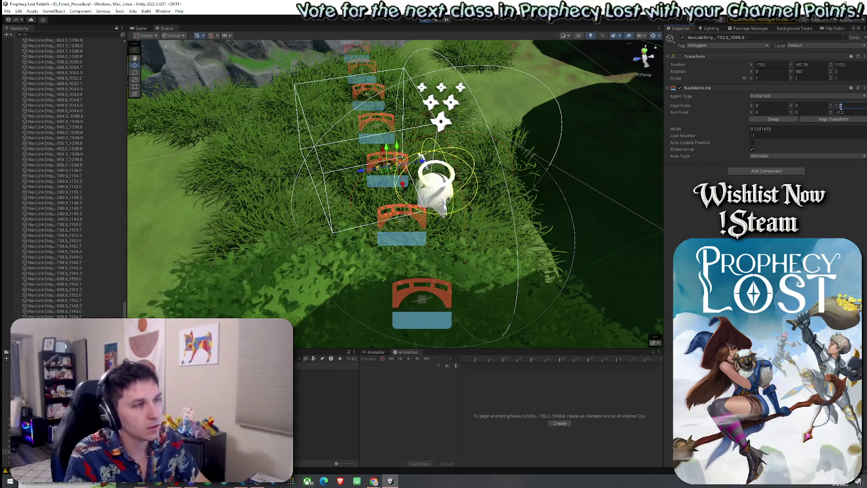
- Zoom in on the bridge's NavLinkStrip and set its NavMeshLink width to 0.15
left_click_drag(563, 209, 458, 178)
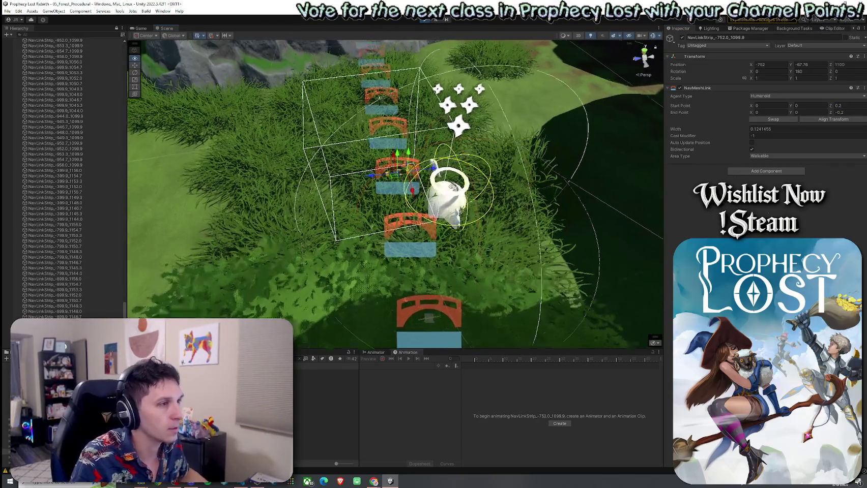
scroll(452, 175, "up", 5)
scroll(452, 176, "up", 8)
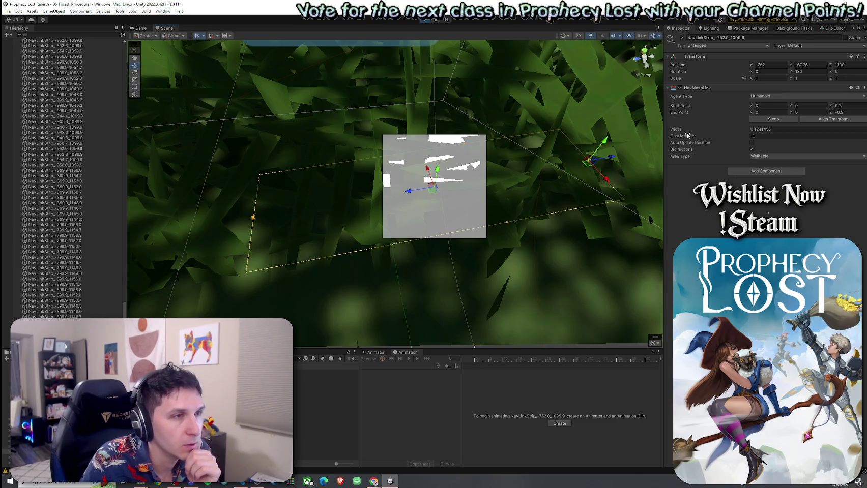
type("0.15")
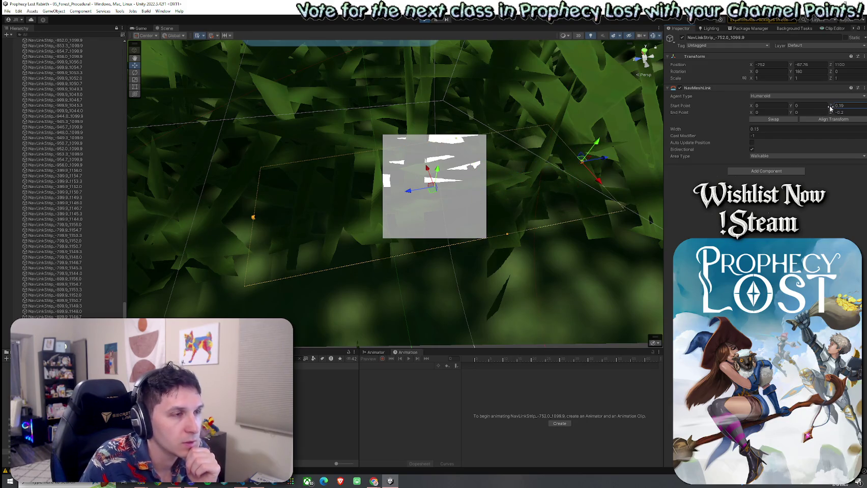
scroll(485, 204, "down", 10)
mouse_move(485, 204)
left_mouse_down()
mouse_move(415, 237)
mouse_move(170, 160)
mouse_move(168, 167)
mouse_move(185, 191)
mouse_move(234, 196)
mouse_move(361, 164)
left_mouse_up()
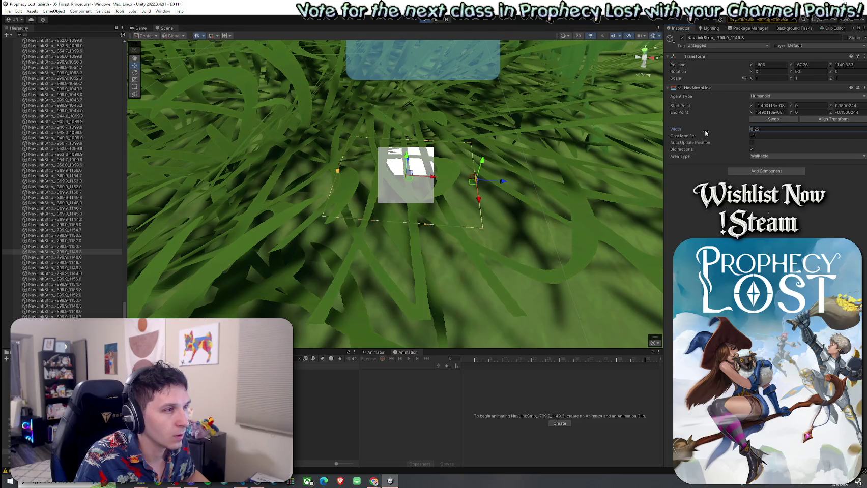
- Select the middle bridge's NavLinkStrip and set its NavMeshLink start point Z to 1.07, end point Z to -0.66
mouse_move(397, 168)
left_mouse_down()
mouse_move(398, 109)
mouse_move(541, 130)
mouse_move(611, 102)
left_mouse_up()
mouse_move(717, 57)
left_mouse_down()
mouse_move(767, 30)
mouse_move(798, 57)
left_mouse_up()
key("f")
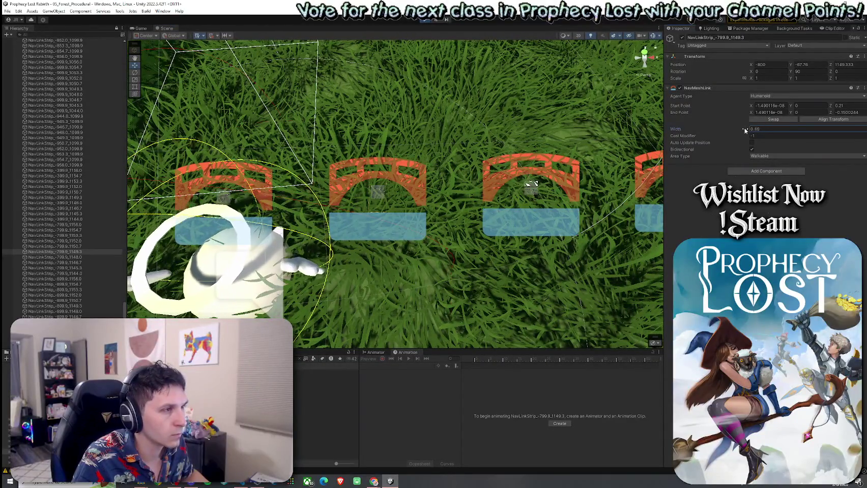
left_click(377, 198)
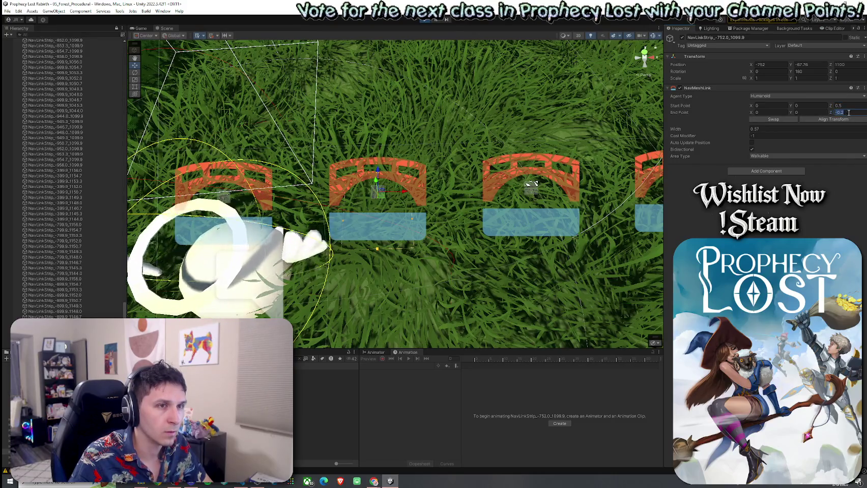
left_click_drag(535, 133, 317, 147)
scroll(316, 147, "up", 2)
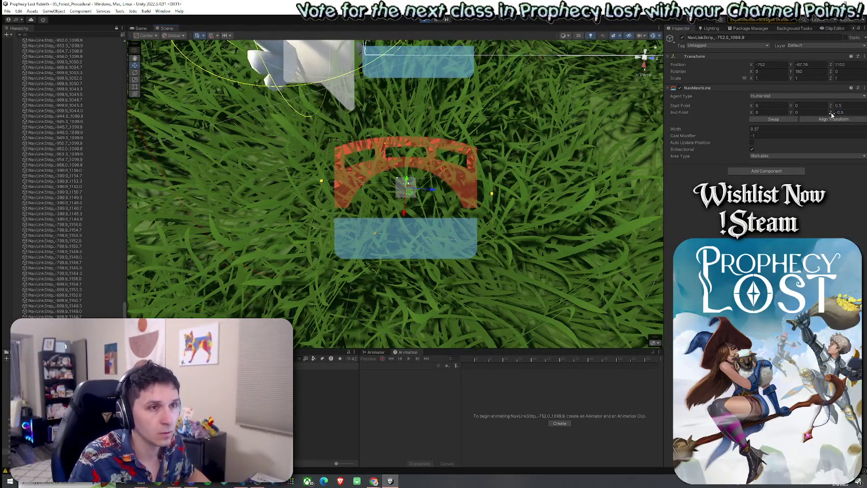
left_click_drag(831, 116, 844, 105)
left_click_drag(480, 157, 478, 164)
scroll(478, 164, "down", 10)
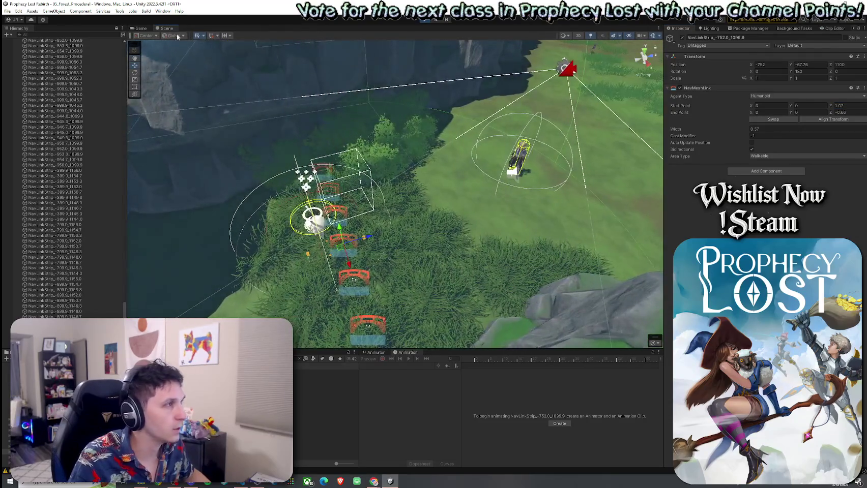
- Reduce the middle bridge strip's NavMeshLink width to 0 and enter Play mode with Ctrl+P
left_click(141, 28)
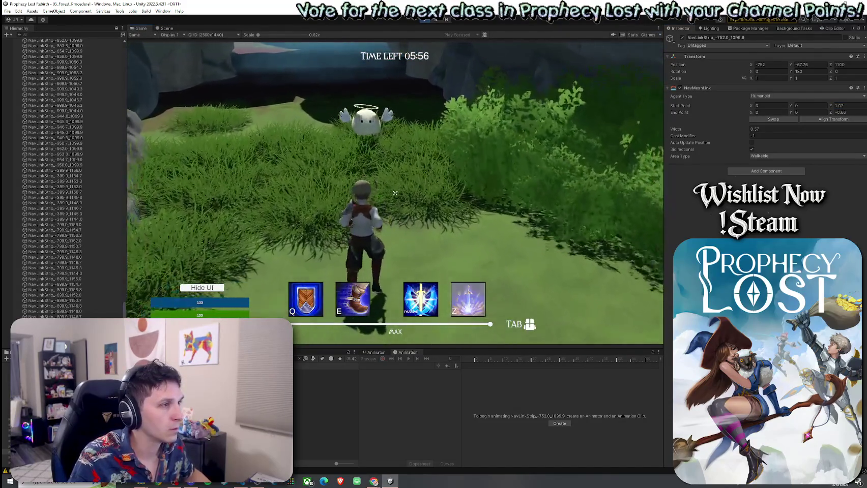
left_click(166, 28)
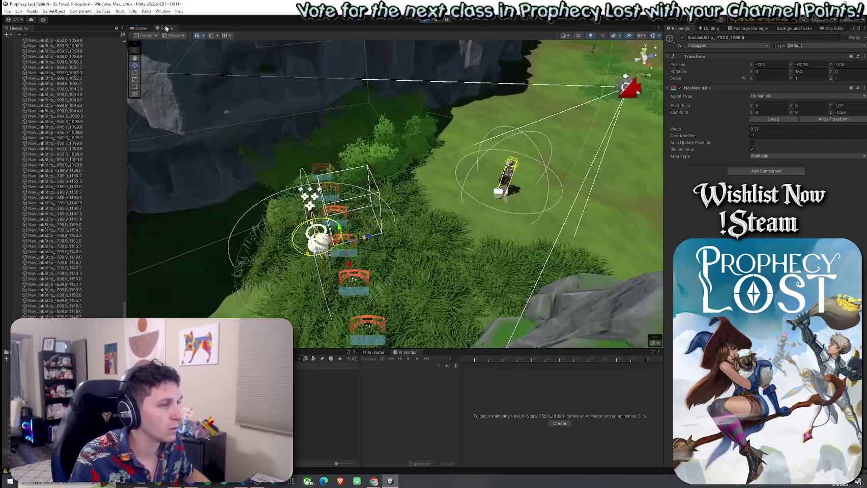
left_click_drag(385, 179, 348, 208)
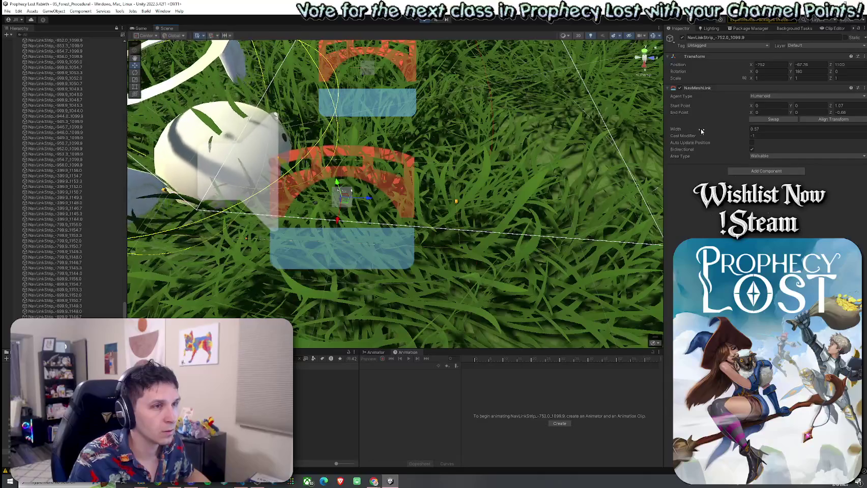
left_click_drag(675, 129, 653, 136)
scroll(653, 135, "down", 10)
left_click_drag(548, 142, 576, 147)
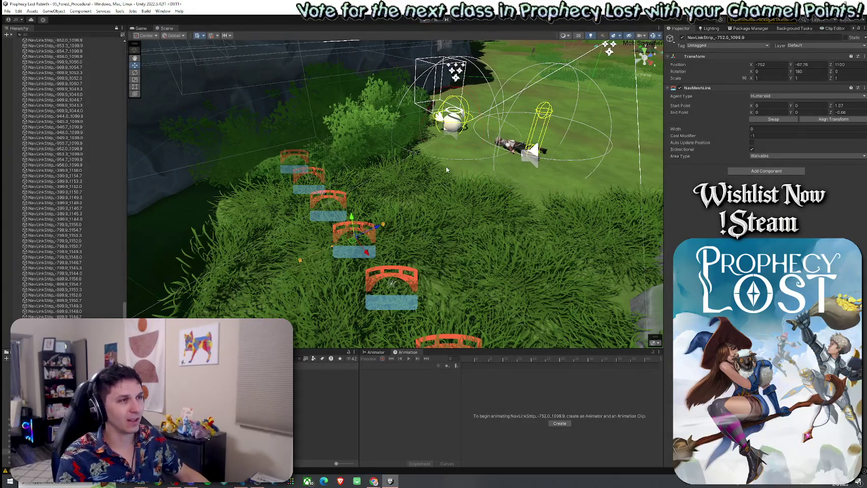
key("ctrl+p")
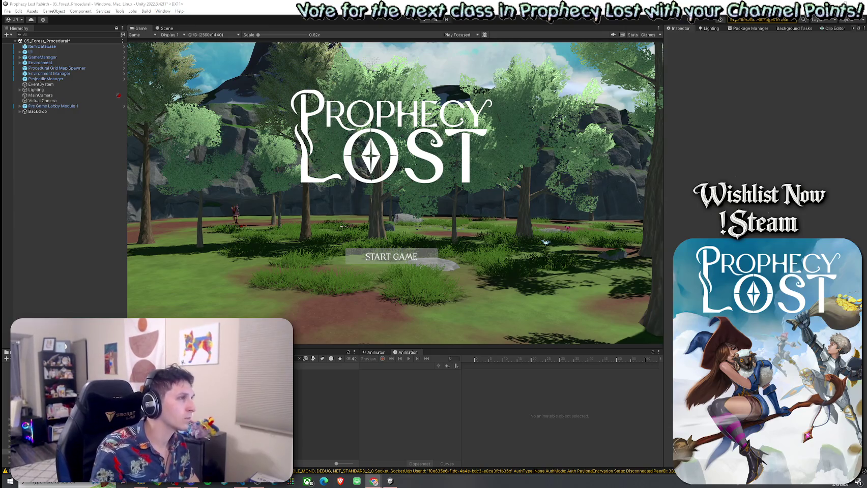
- Show the Procedural Grid Map Spawner's settings, then bring ProceduralGridMapSpawnerV2.cs forward in the code editor
left_click(57, 67)
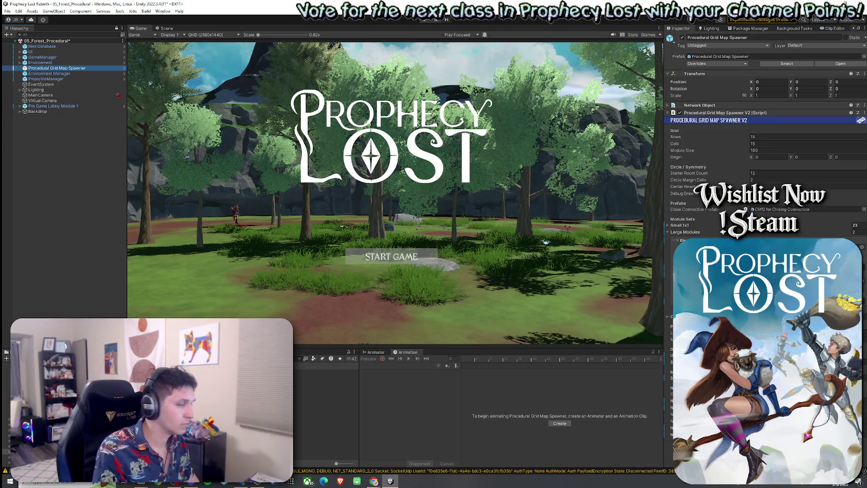
key("alt+Tab")
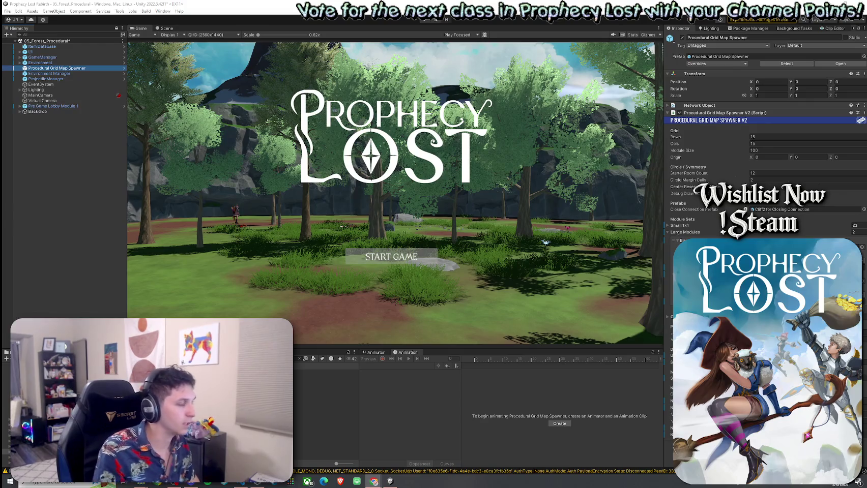
key("alt+Tab")
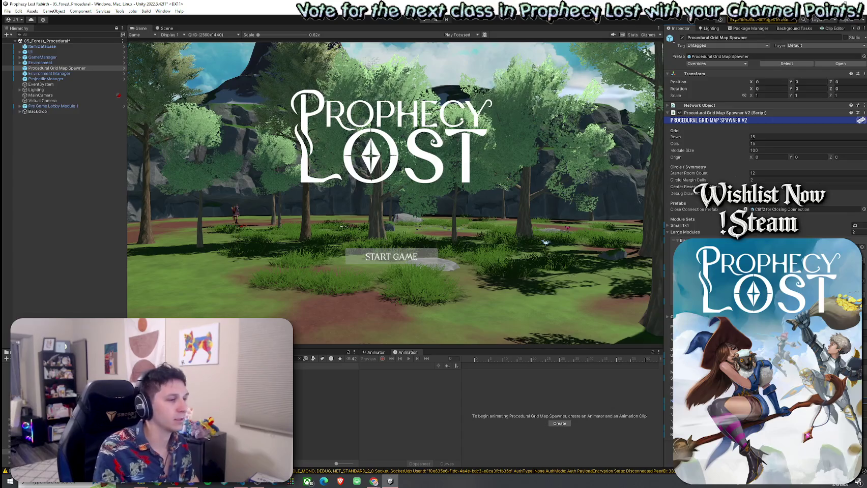
key("alt+Tab")
scroll(224, 168, "up", 8)
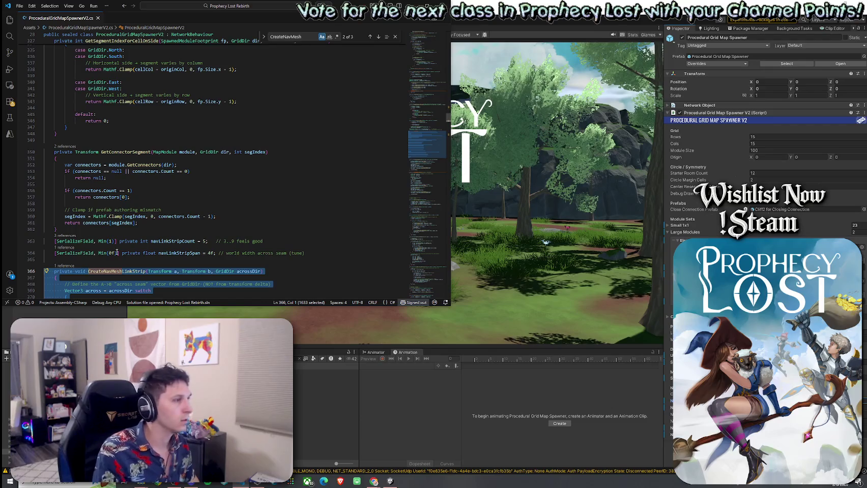
- Scroll up from the navLinkStripSpan line and search the script for 'Nav Link', then return to Unity
left_click(178, 252)
scroll(167, 249, "up", 18)
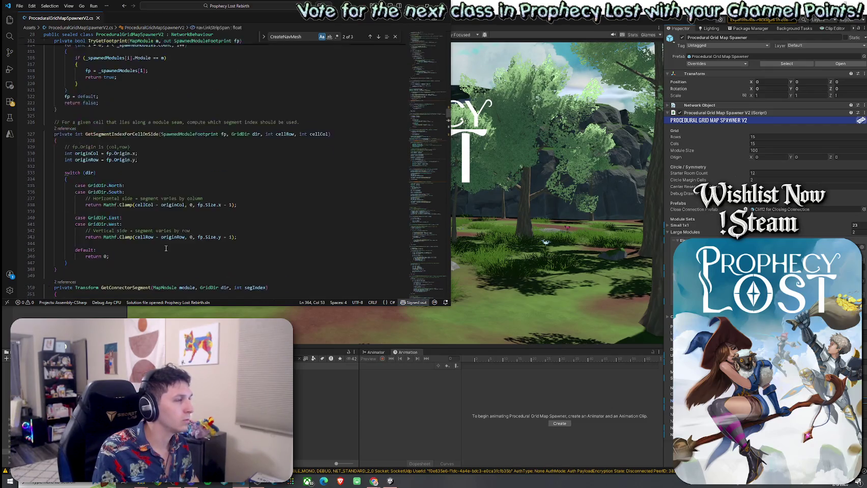
scroll(166, 248, "up", 20)
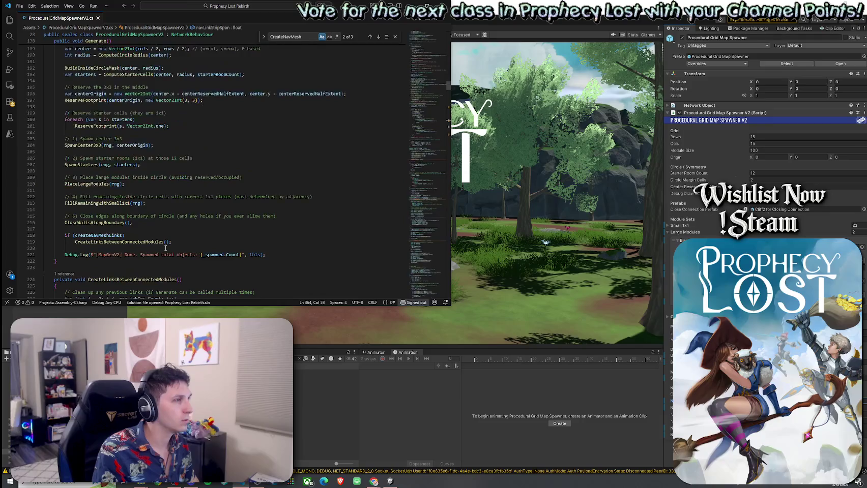
scroll(166, 247, "up", 15)
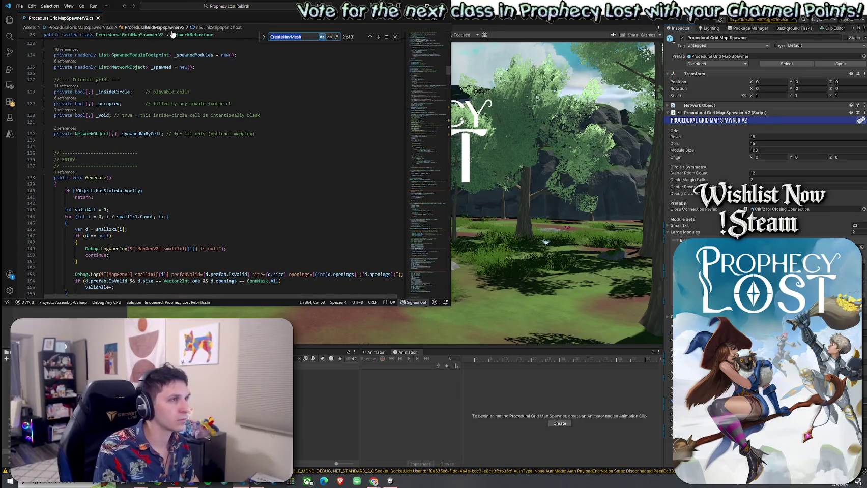
key("ctrl+f")
type("Nav Link")
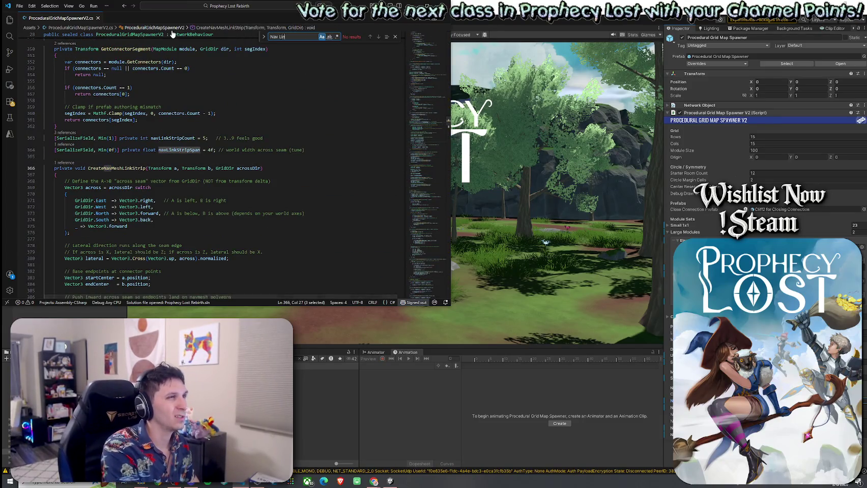
key("BackSpace")
key("BackSpace")
key("BackSpace")
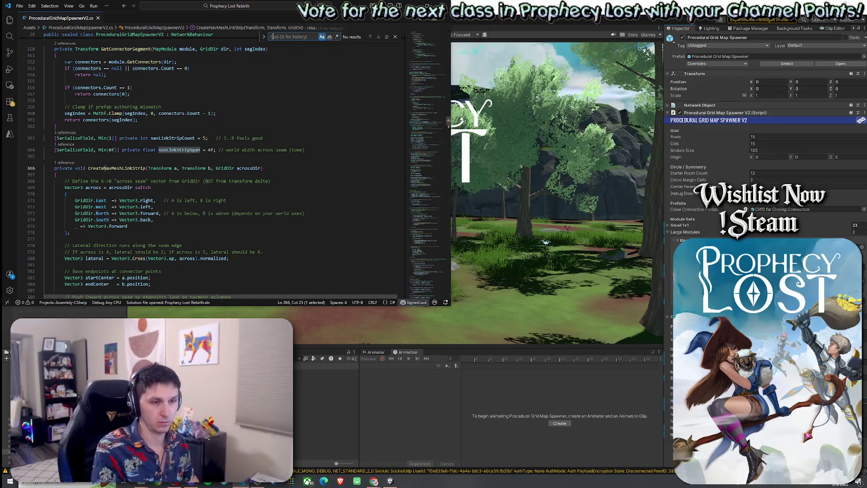
type("Width")
key("alt+Tab")
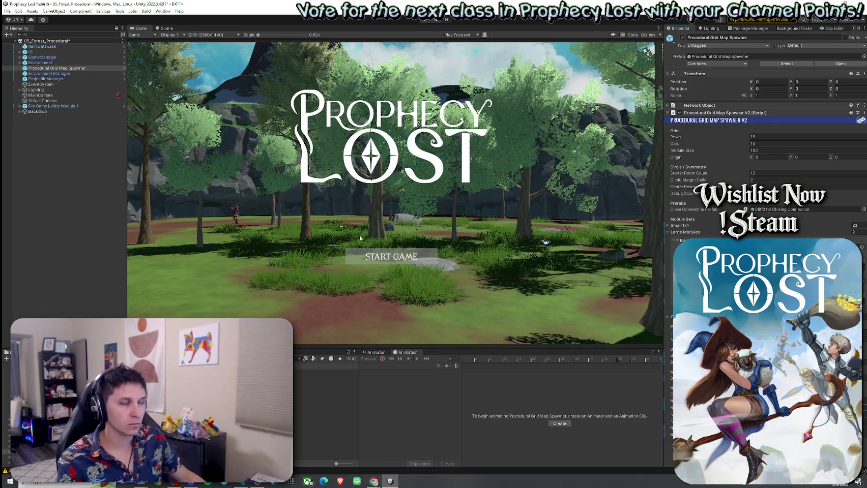
- Save the scene and start a game session from the title screen
left_click(8, 10)
left_click(21, 44)
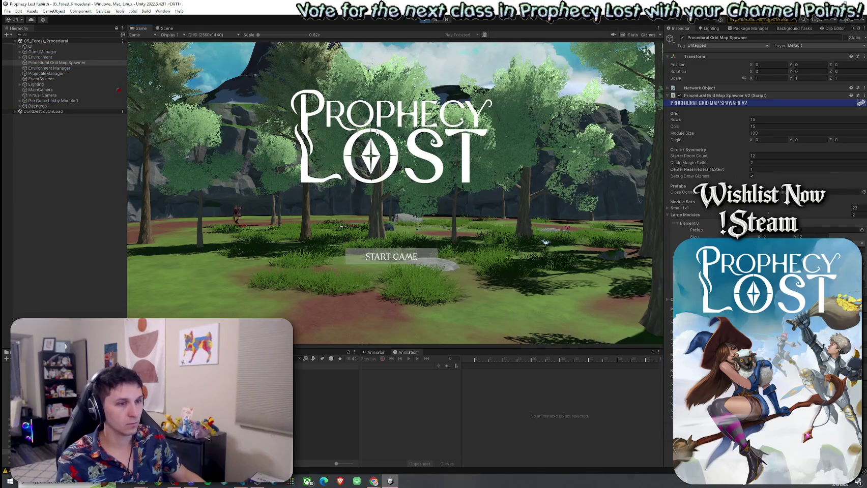
left_click(391, 256)
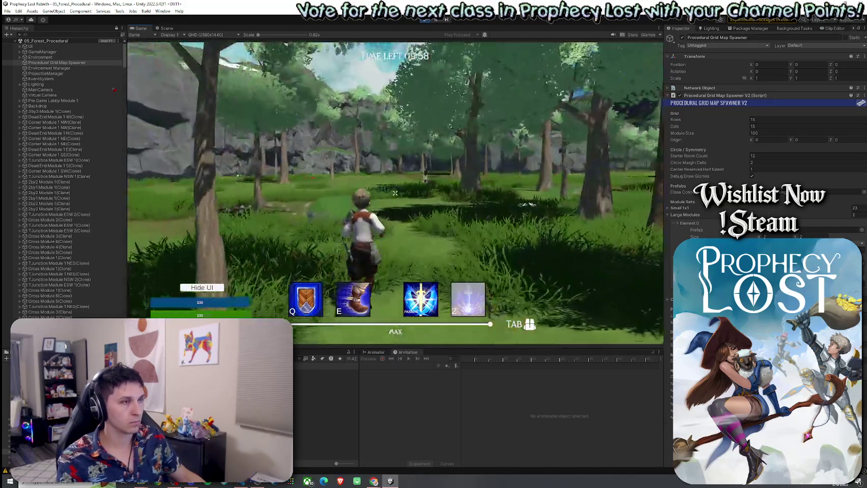
- Filter the Hierarchy for 'player', select Player(Clone), and return to the Game view
key("super")
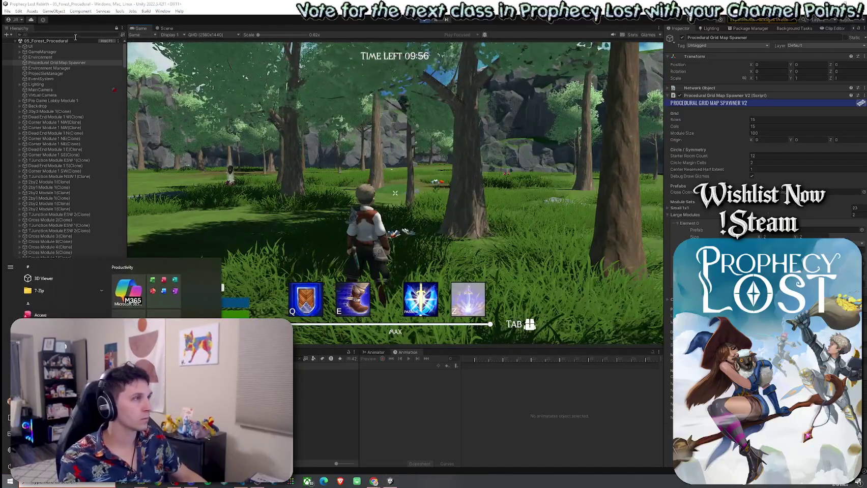
left_click(76, 36)
type("play")
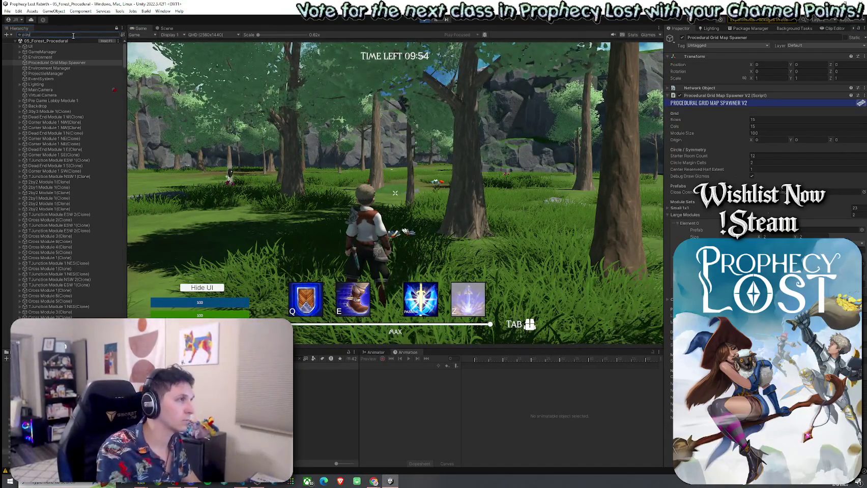
type("er")
left_click(36, 57)
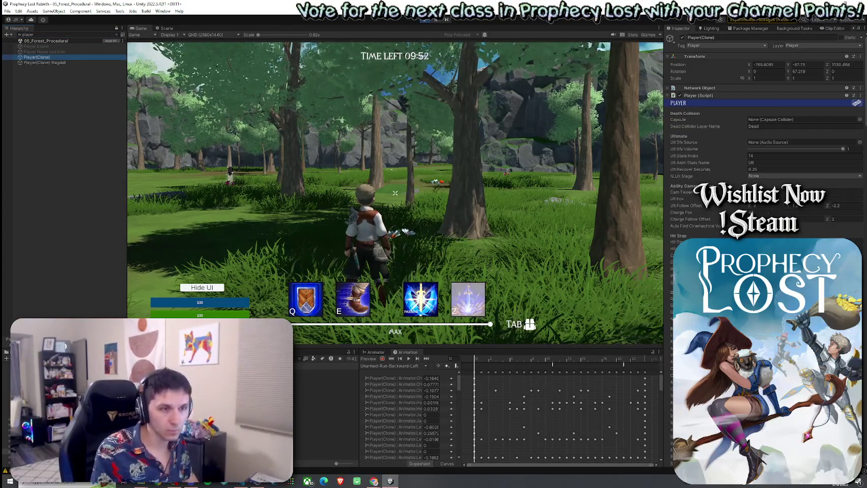
scroll(763, 153, "down", 10)
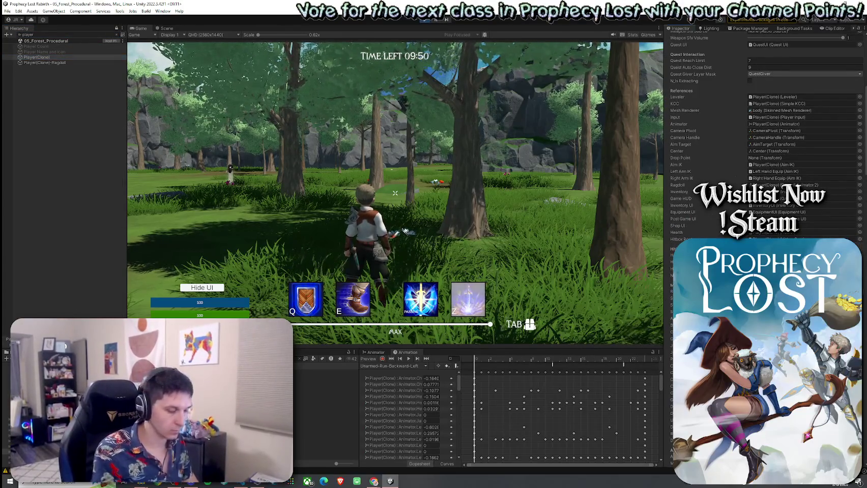
left_click(143, 29)
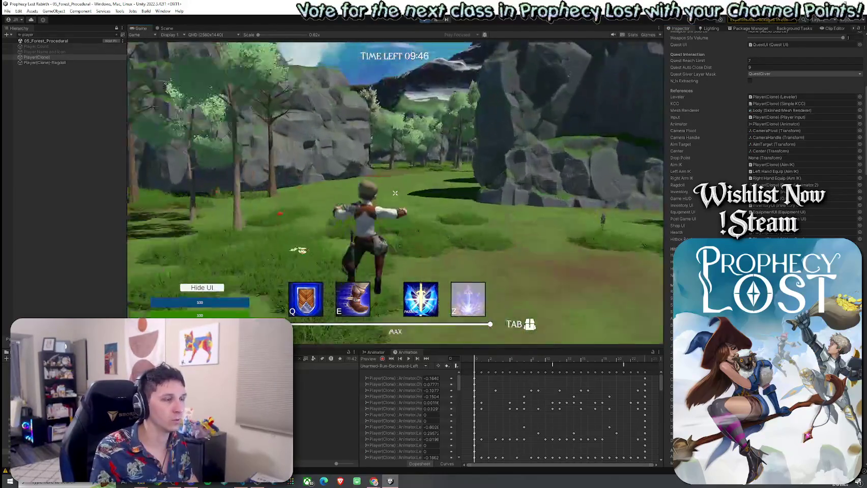
- Run the character past the rock cliff and across the meadow toward the mossy rocks
key("w")
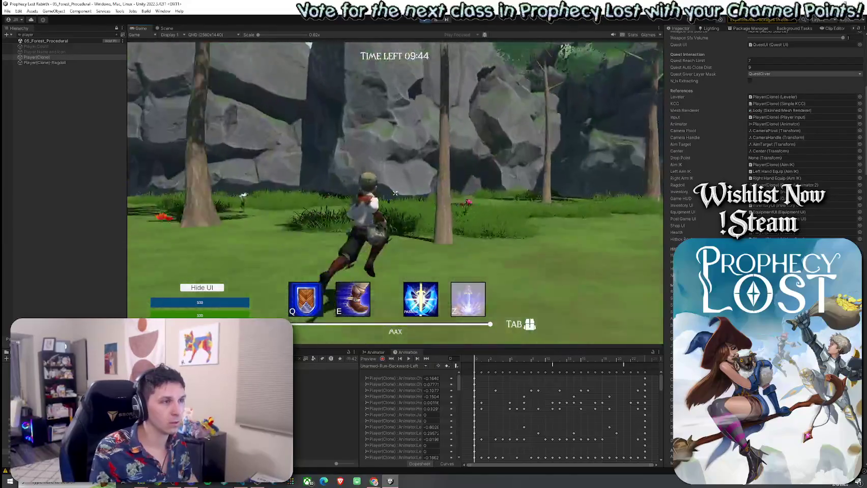
key("w")
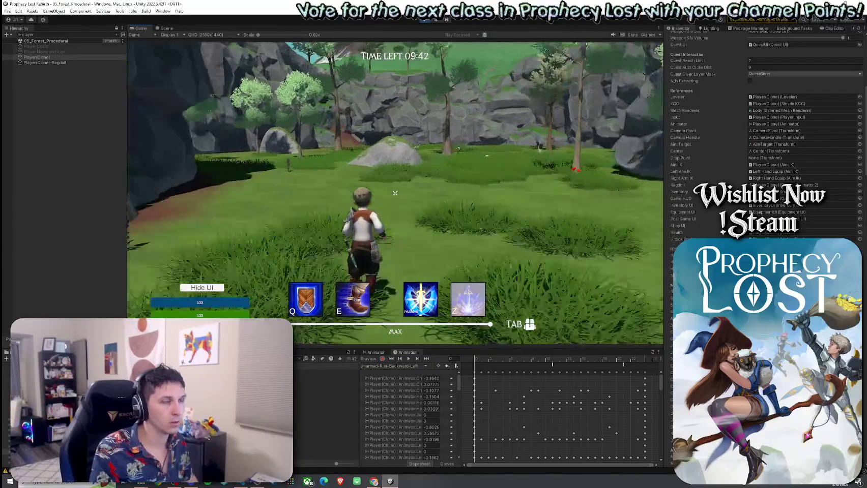
key("w")
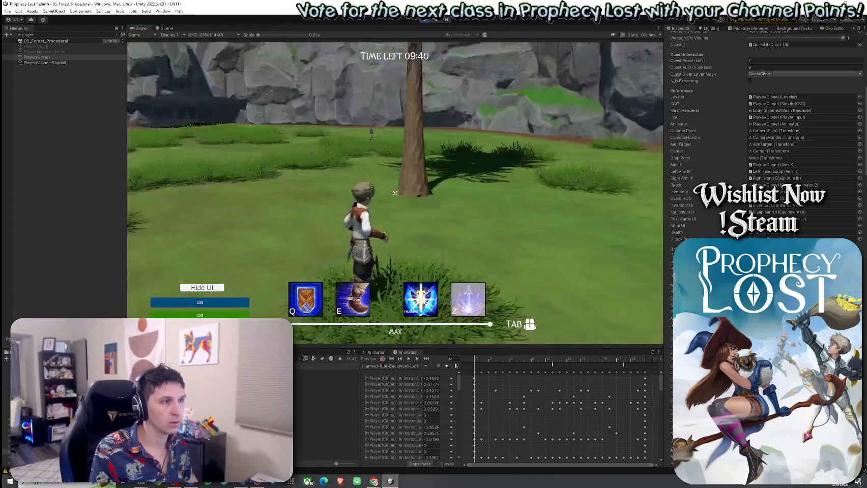
key("w")
key("w")
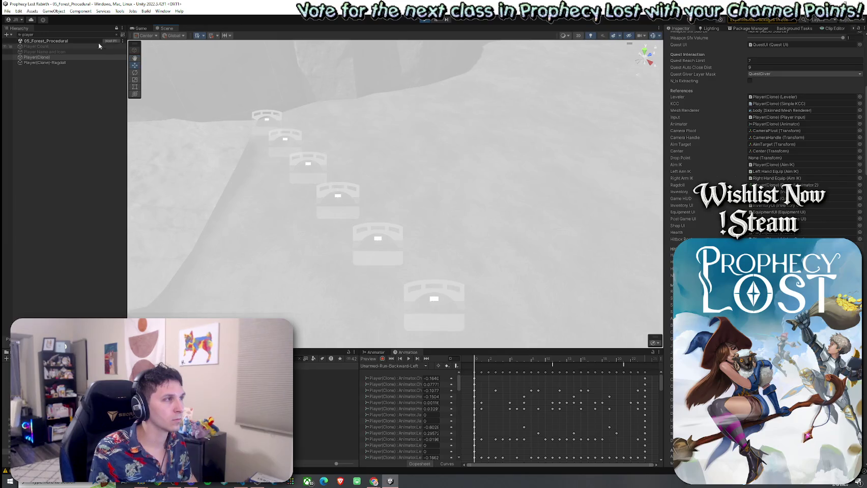
- Clear the Hierarchy filter and select the NavLinkStrip beside the player from a tilted map overview
left_click(117, 37)
left_click_drag(305, 194, 321, 192)
scroll(321, 192, "down", 10)
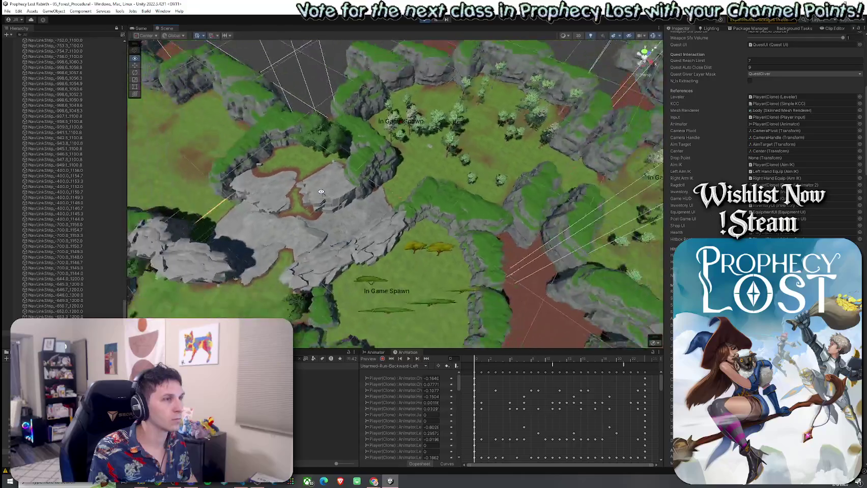
scroll(321, 192, "down", 5)
mouse_move(321, 192)
left_mouse_down()
mouse_move(460, 211)
mouse_move(443, 194)
mouse_move(368, 214)
mouse_move(399, 223)
left_mouse_up()
left_click(368, 214)
scroll(399, 222, "down", 10)
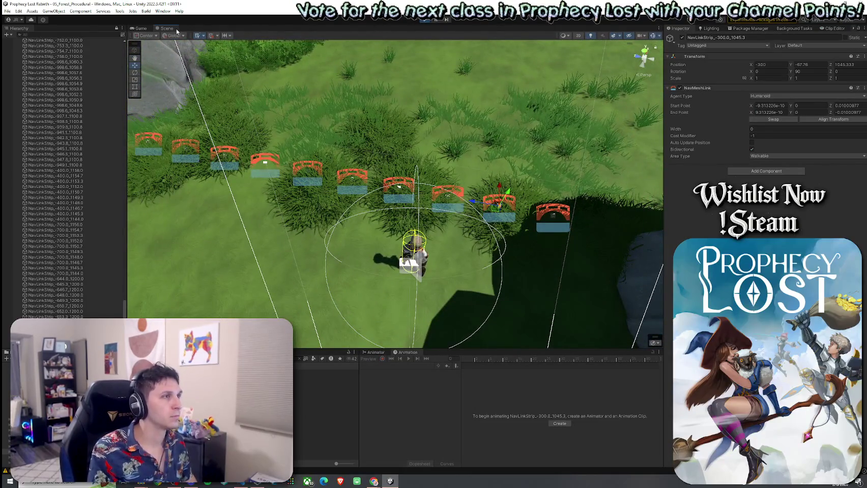
left_click(140, 28)
- Run the character forward along the forest path, past grass and rocks, into an open meadow
key("w")
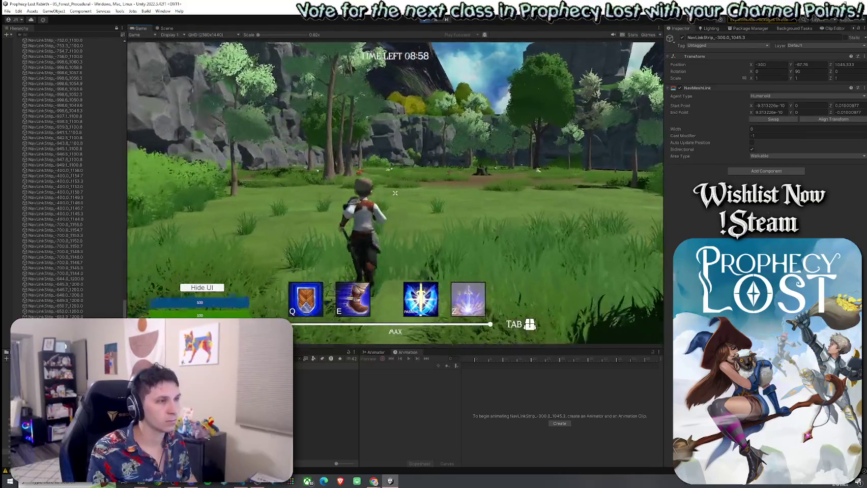
key("w")
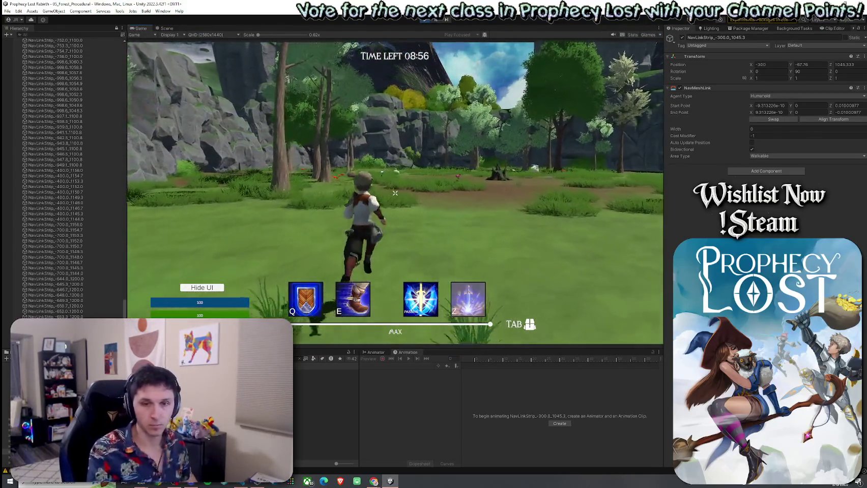
key("w")
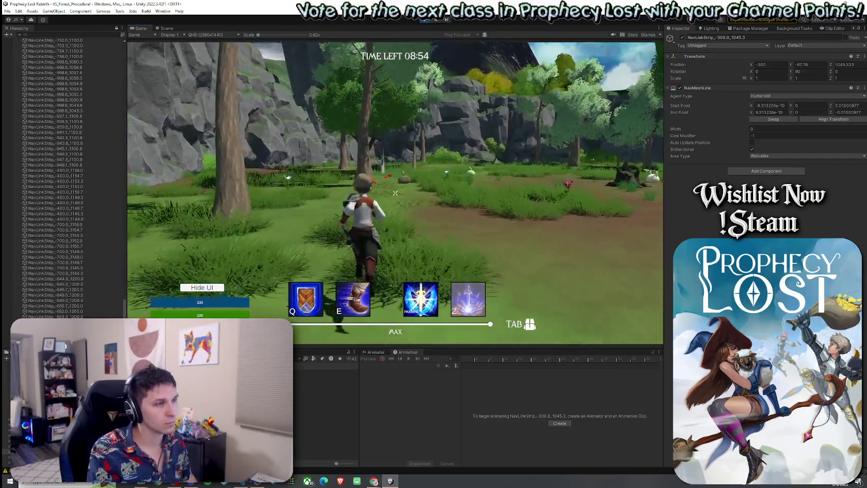
key("w")
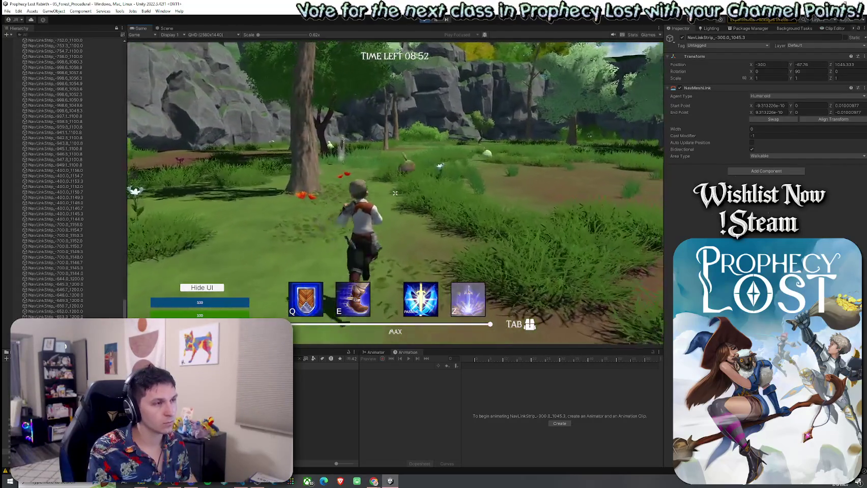
key("w")
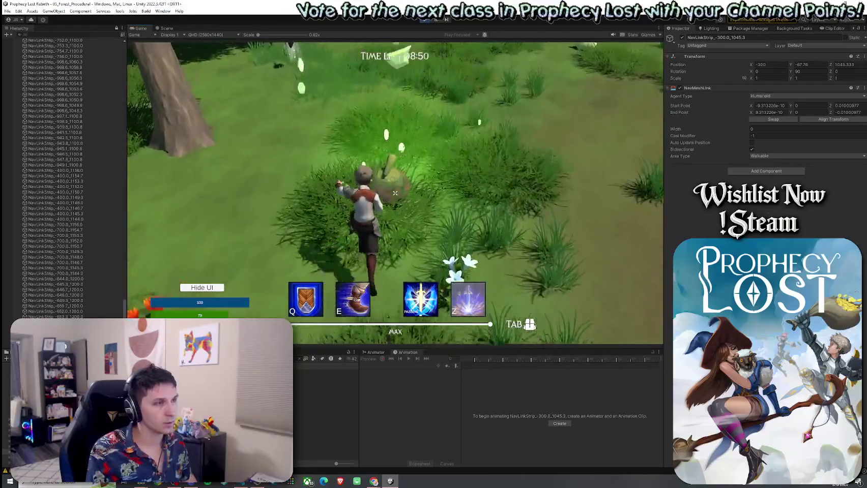
key("w")
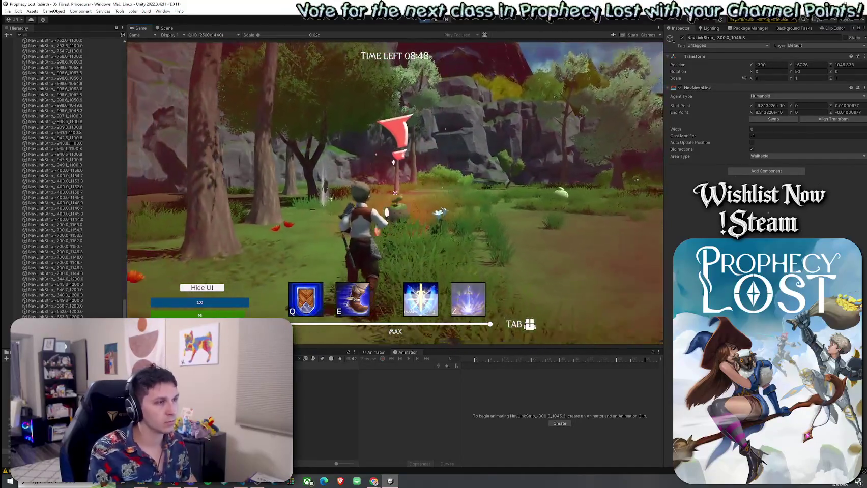
key("w")
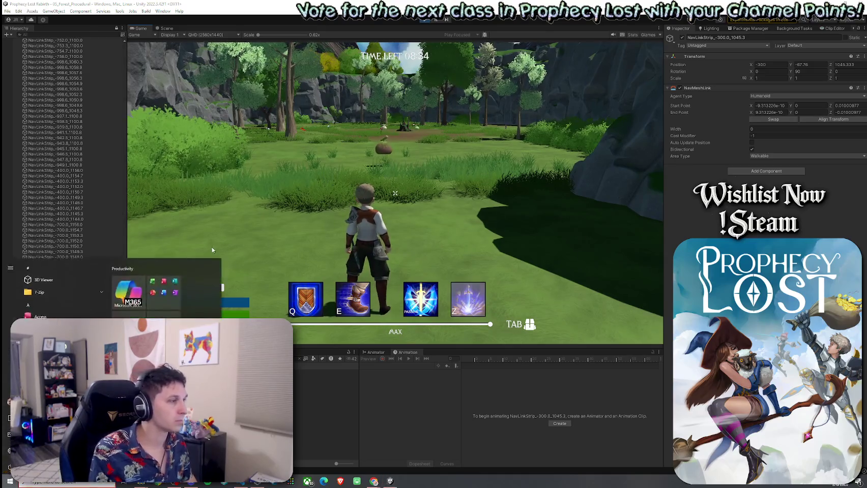
- Select NavLinkStrip_-300.0_1048.0 and set its start point Z to 0.15 and end point Z to -0.15
key("ctrl+1")
left_click_drag(445, 154, 323, 170)
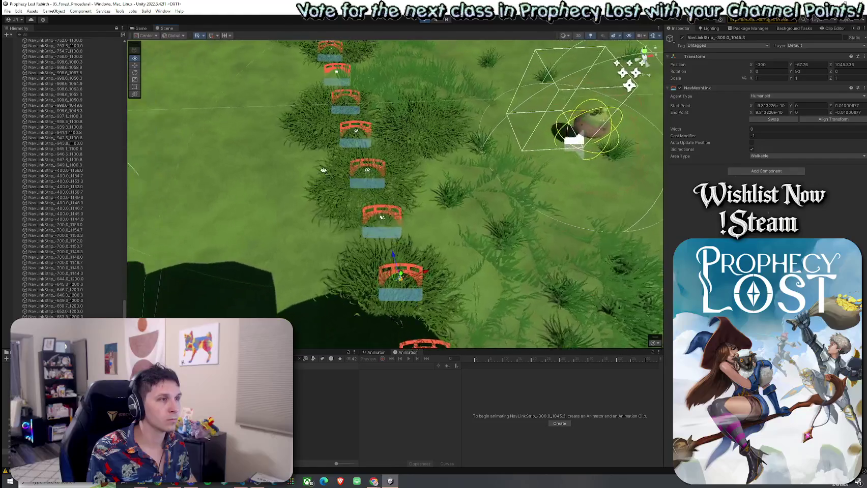
left_click(371, 174)
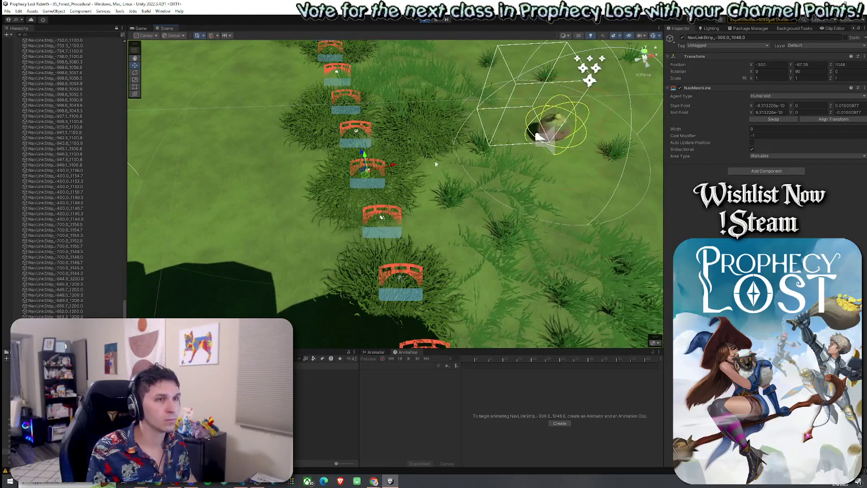
mouse_move(832, 107)
left_mouse_down()
mouse_move(863, 108)
mouse_move(833, 118)
left_mouse_up()
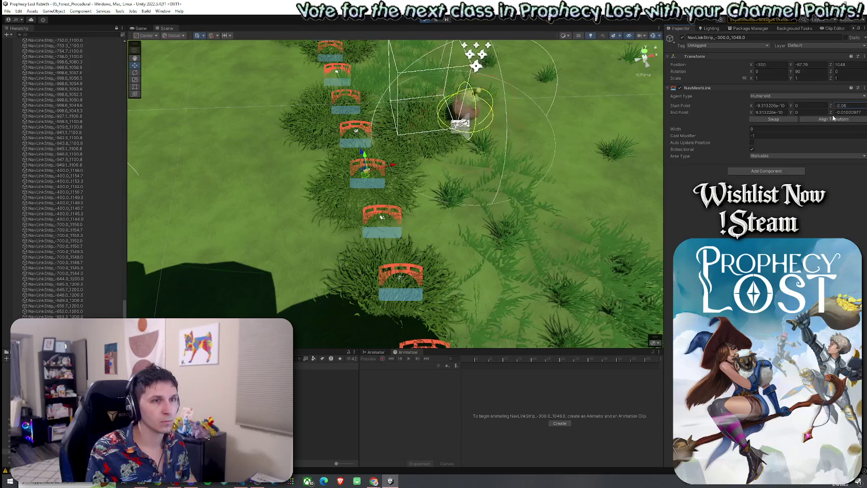
key("ctrl+z")
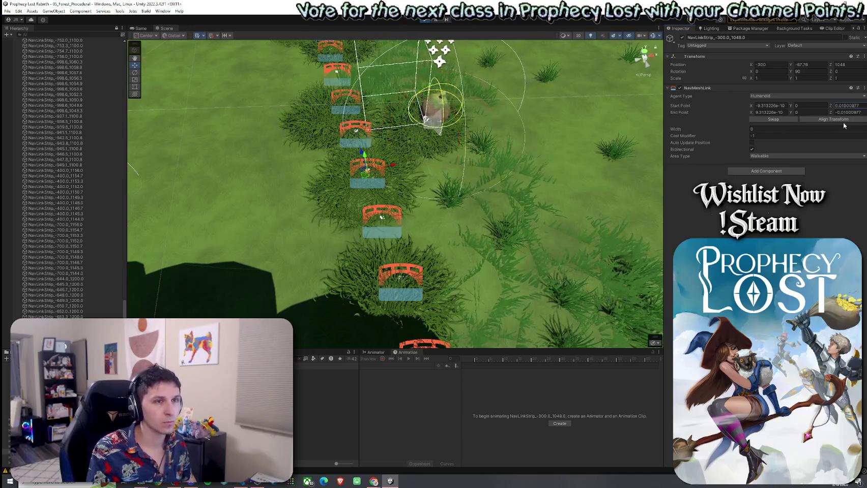
left_click(860, 106)
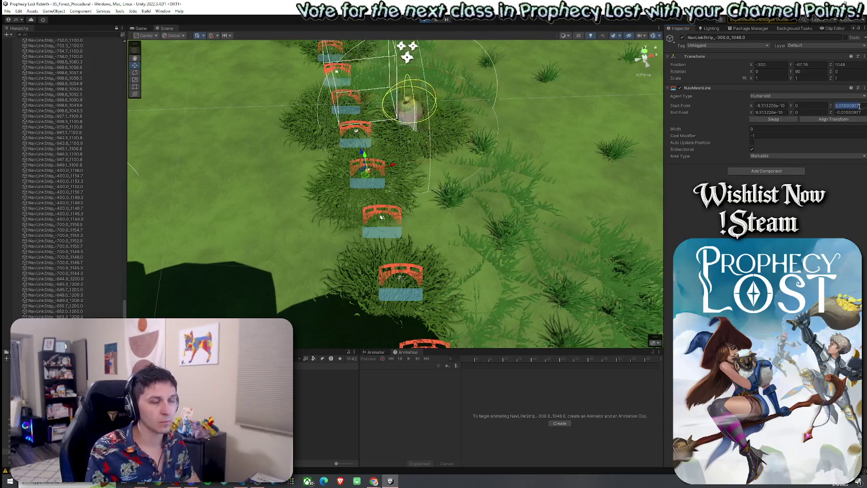
type("0.15")
left_click(860, 112)
type("-0.15")
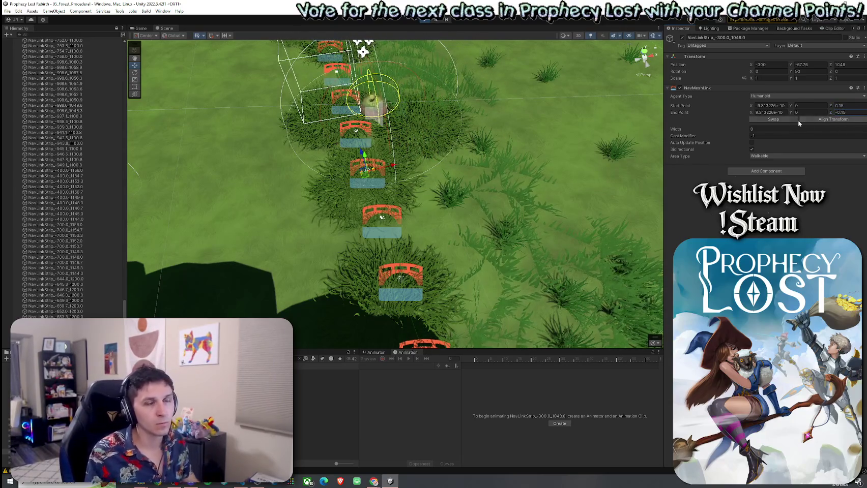
left_click(781, 105)
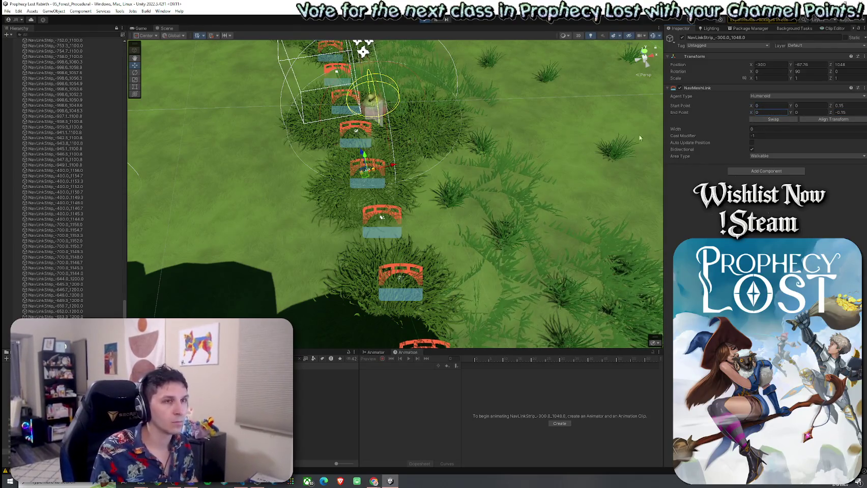
- Change the nav link to start point Z 0.5 and end point Z -1, framing the bridge
left_click(847, 105)
left_click(844, 113)
type("-.5")
key("Return")
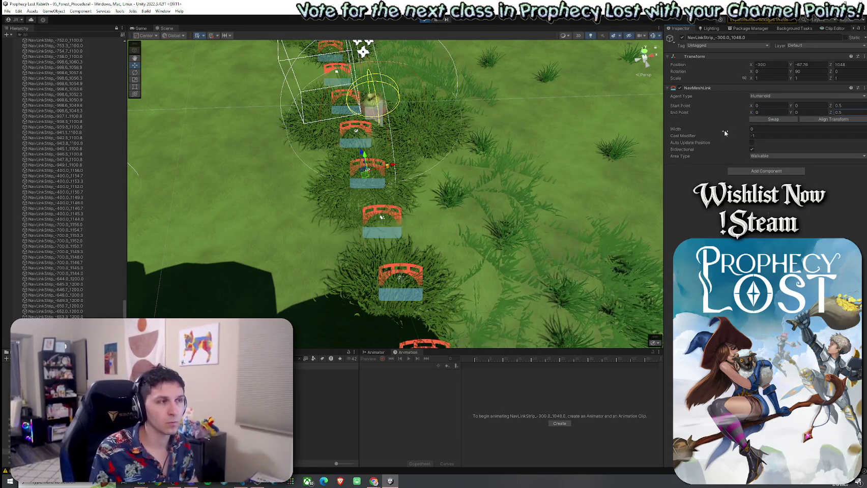
left_click(850, 107)
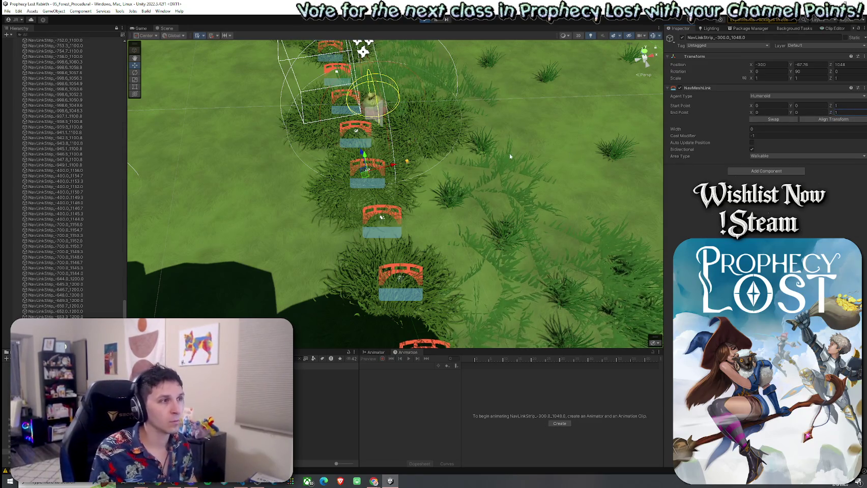
key("f")
left_click(849, 112)
type("-1")
key("Return")
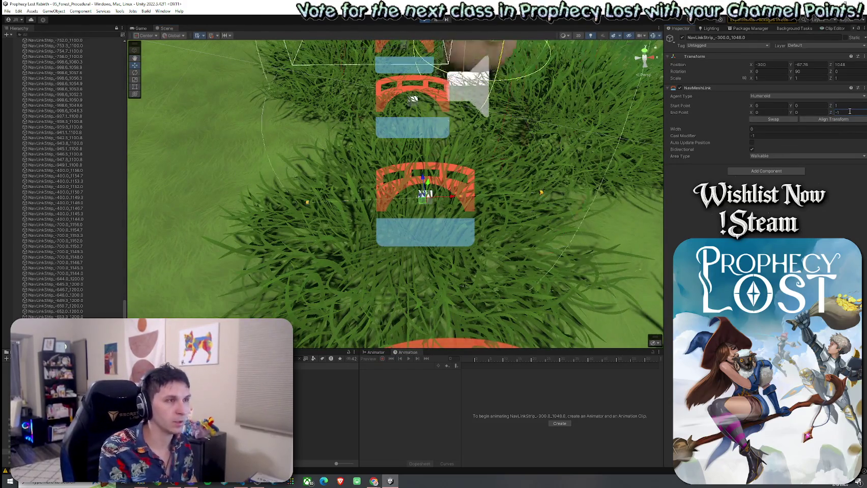
scroll(458, 153, "down", 5)
left_click_drag(458, 152, 490, 136)
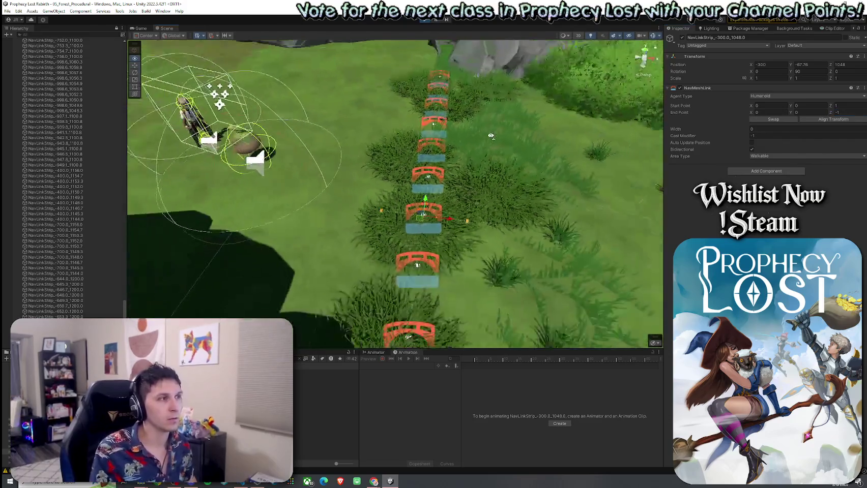
- Play-test the link, setting start and end point Z to 0.1 while running into the field
key("ctrl+p")
key("w")
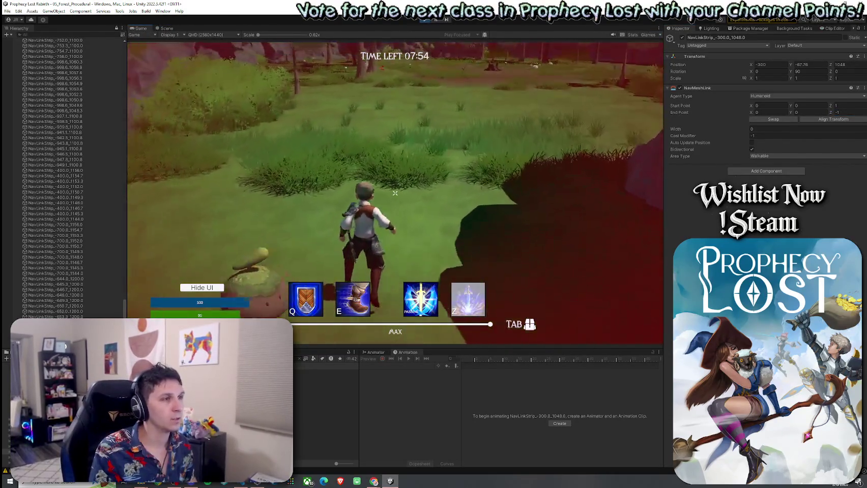
key("w")
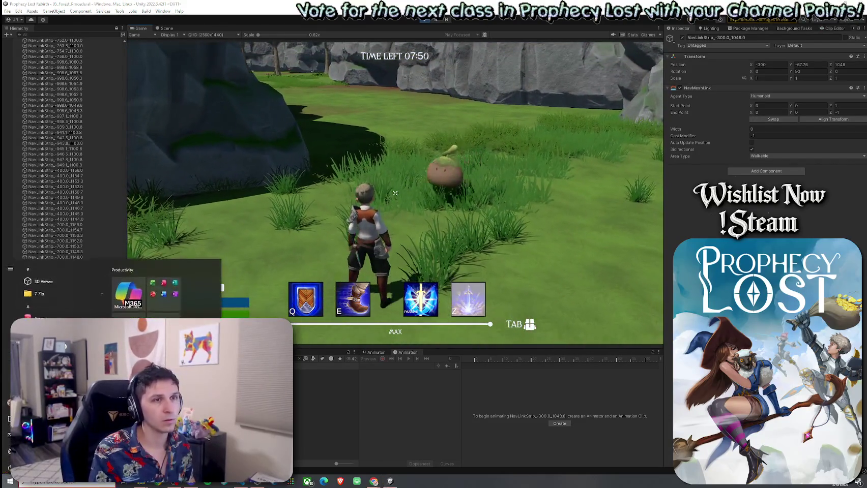
left_click(851, 114)
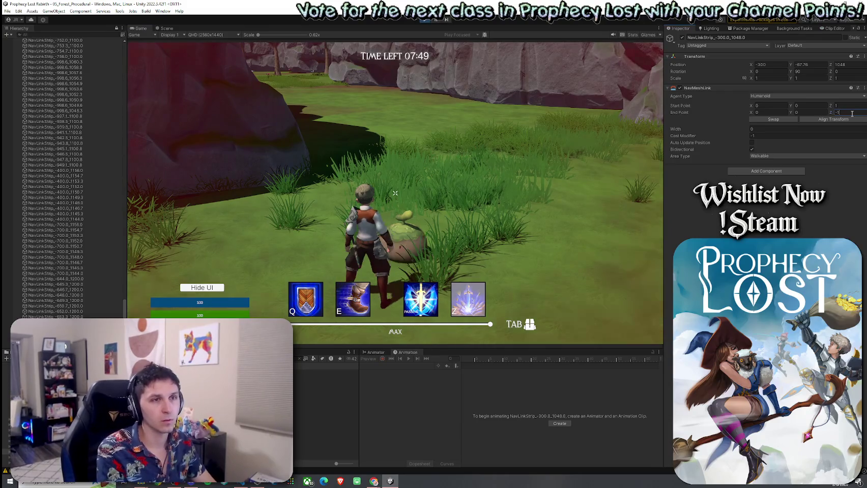
type("0.1")
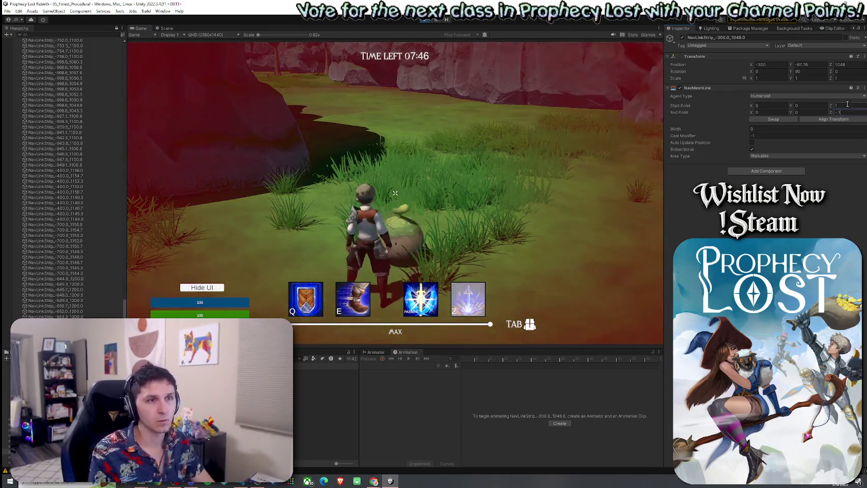
left_click(847, 104)
type("0.1")
key("Return")
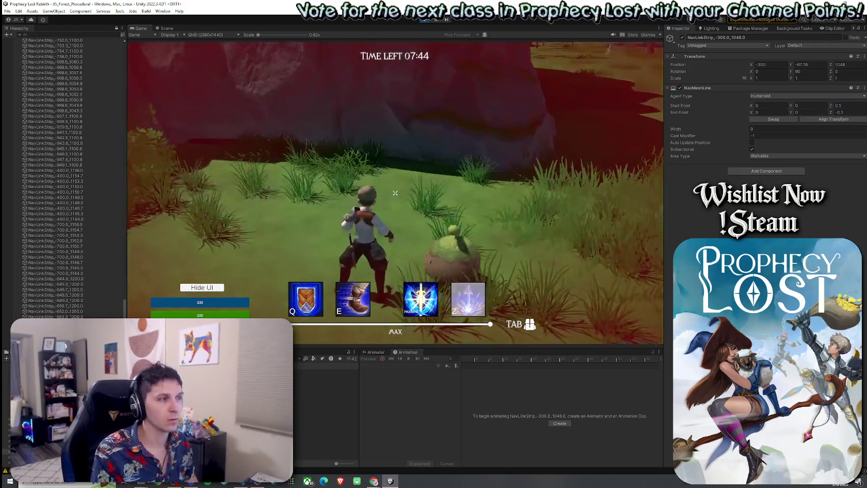
key("w")
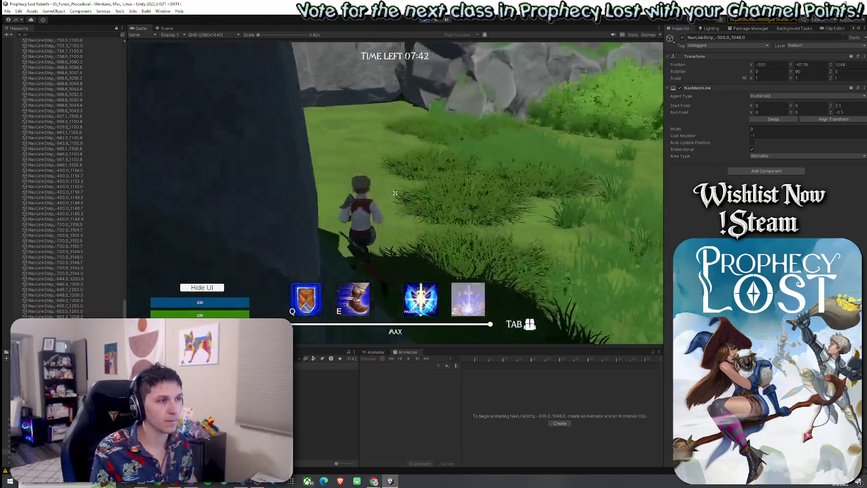
key("w")
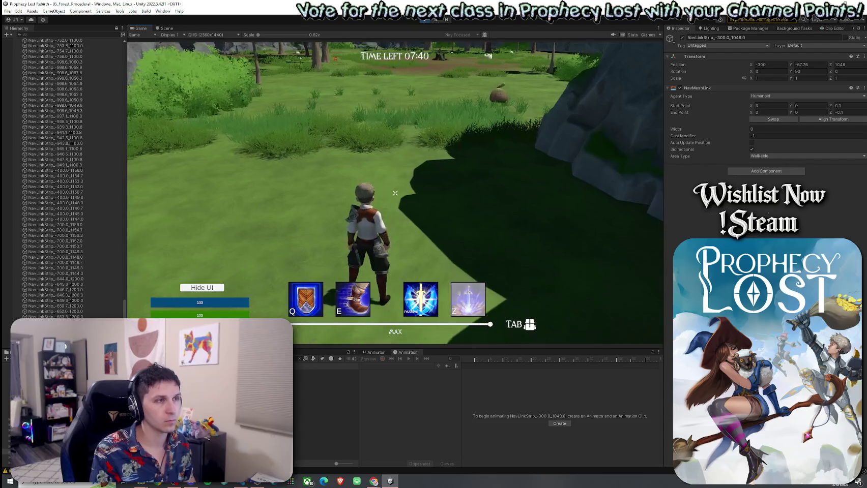
- Set end point Z to -0.2 and start point Z to 0.2, then relaunch the game with Ctrl+P
left_click(167, 28)
left_click(847, 113)
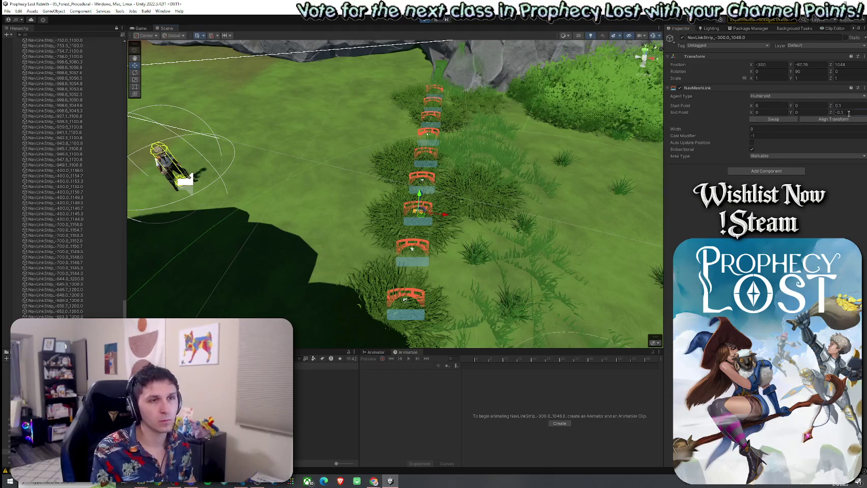
key("BackSpace")
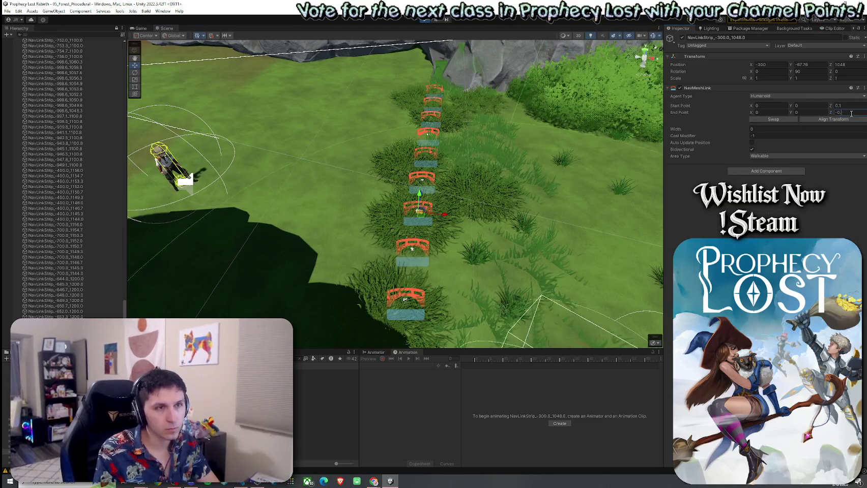
type("2")
left_click(853, 105)
type("0.2")
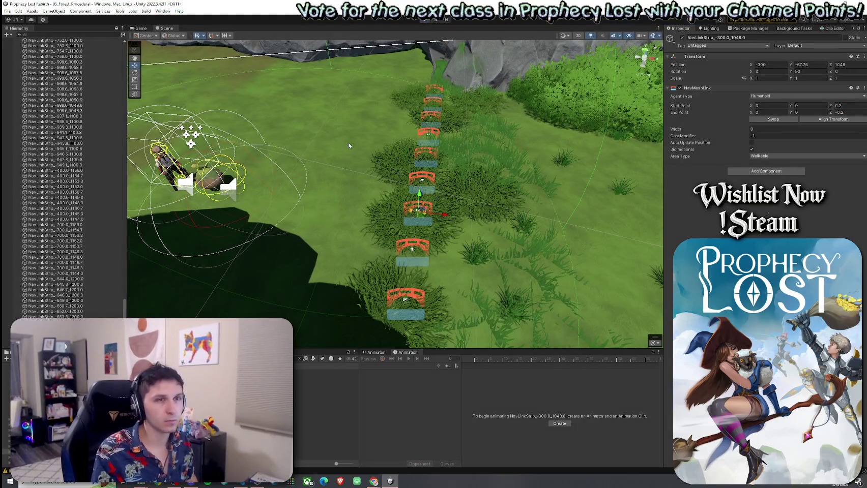
key("ctrl+p")
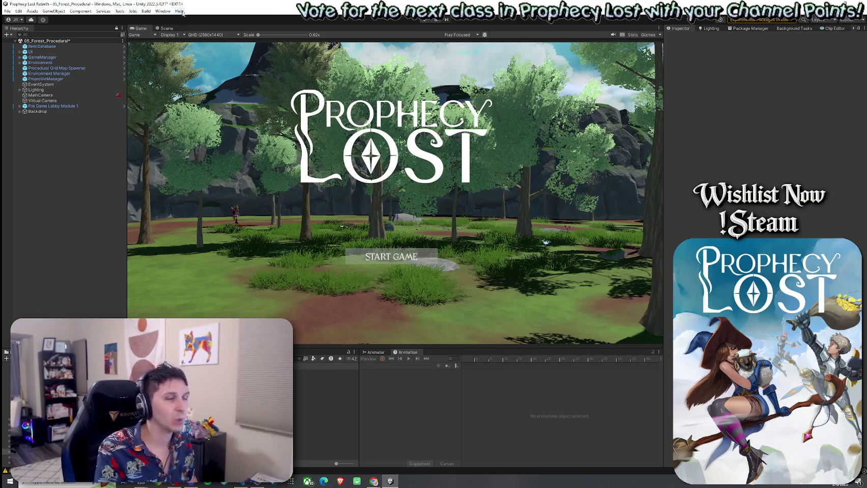
- Save the scene, then select Pre Game Lobby Module 1 to view its 12 spawn points
left_click(7, 11)
left_click(20, 40)
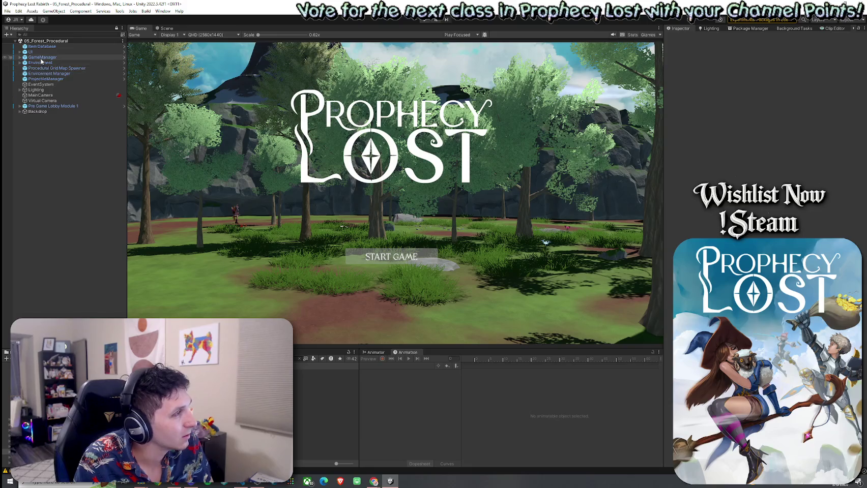
left_click(42, 107)
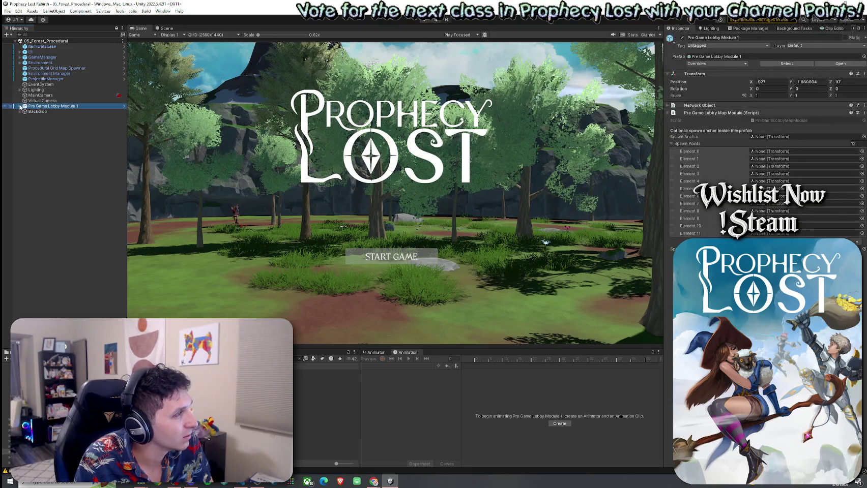
- Expand the lobby module, inspect its Terrain and Procedural Grid Map Spawner, and save the scene
left_click(20, 106)
left_click(40, 139)
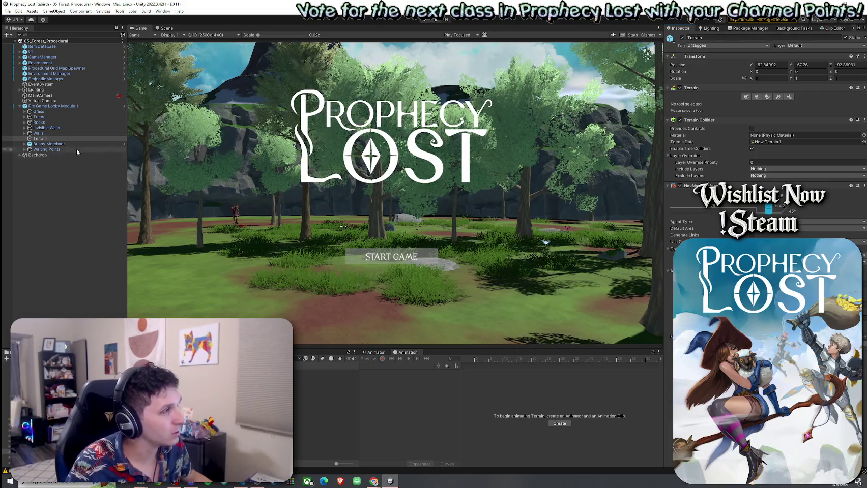
left_click(96, 68)
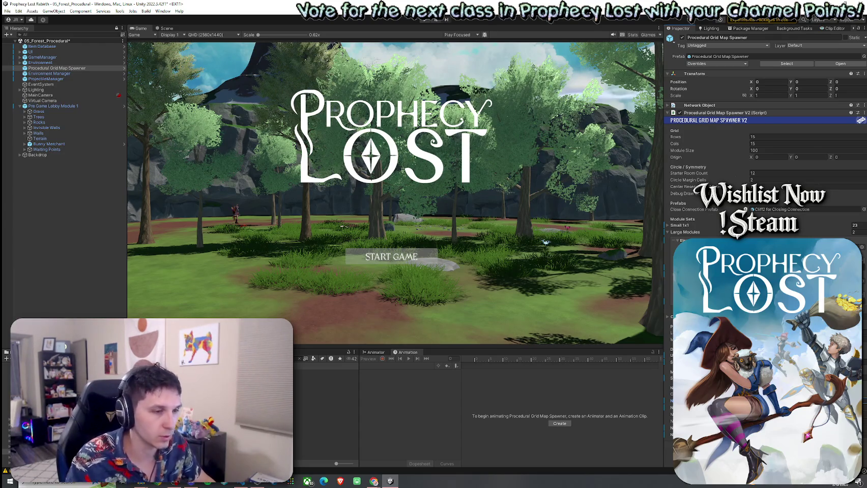
left_click(7, 11)
left_click(23, 43)
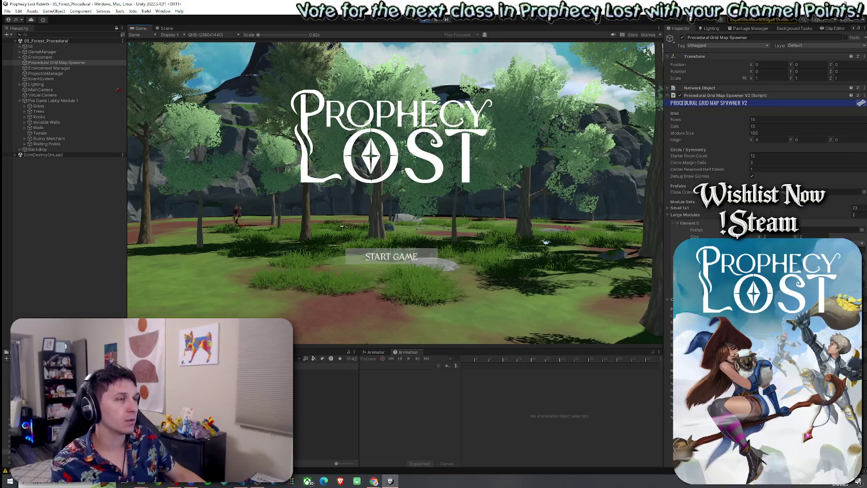
- Restart Play mode, save the scene again, and click START GAME on the title screen
key("ctrl+p")
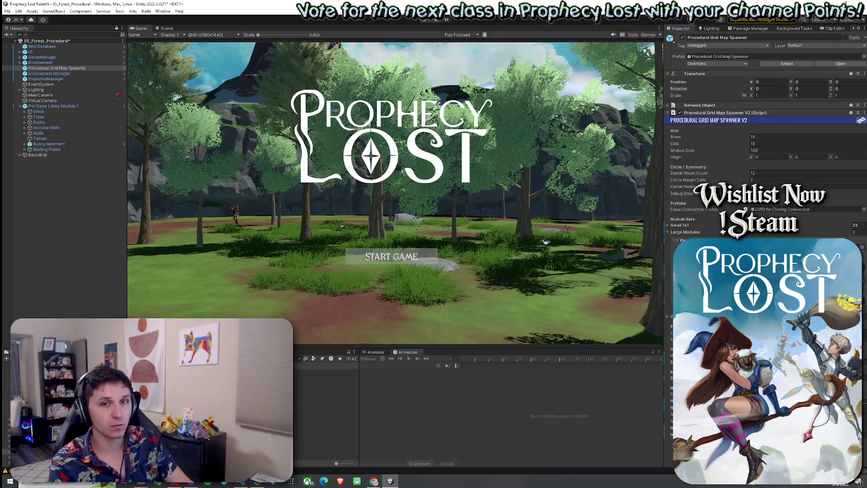
left_click(7, 10)
left_click(30, 44)
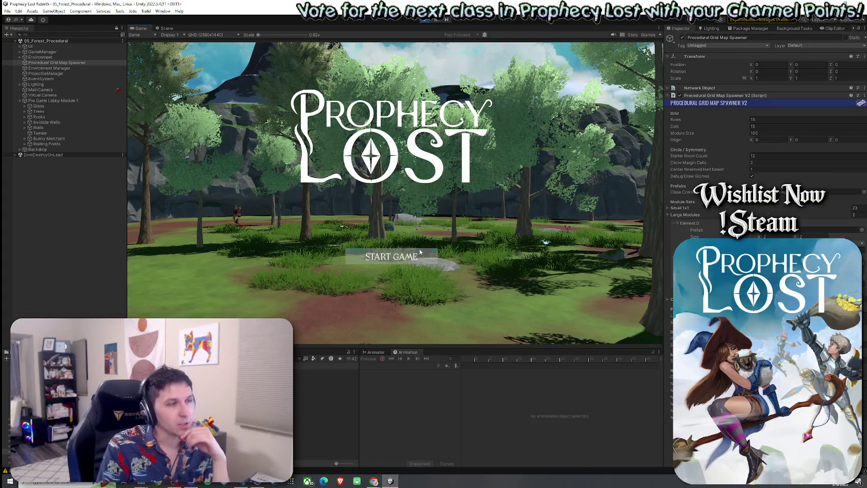
left_click(398, 262)
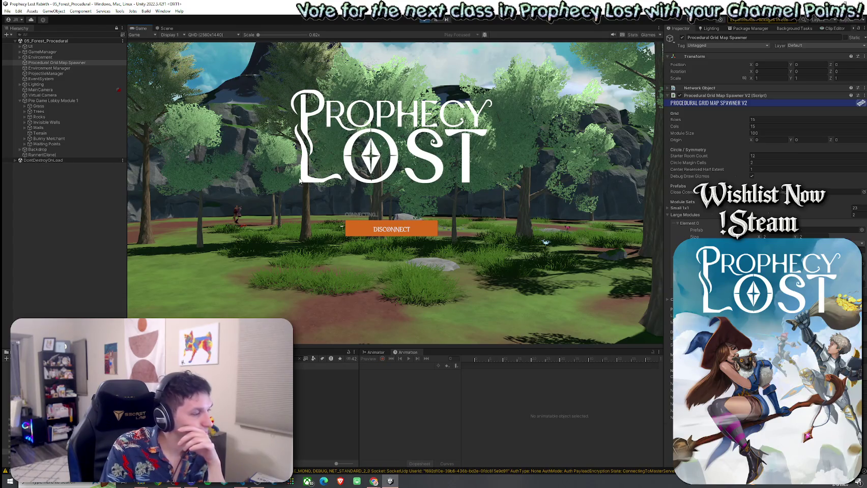
- Run the character into the forest, then search 'player' in the Hierarchy and inspect Player(Clone)
key("w")
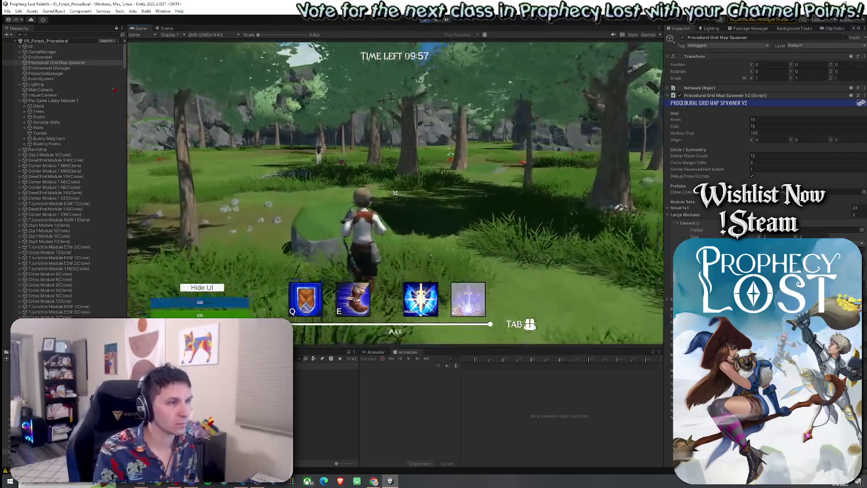
key("w")
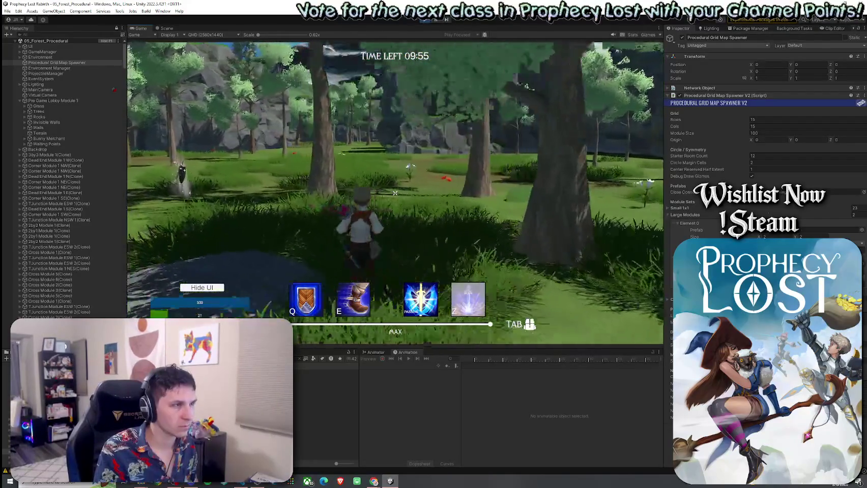
left_click(44, 34)
type("player")
left_click(37, 56)
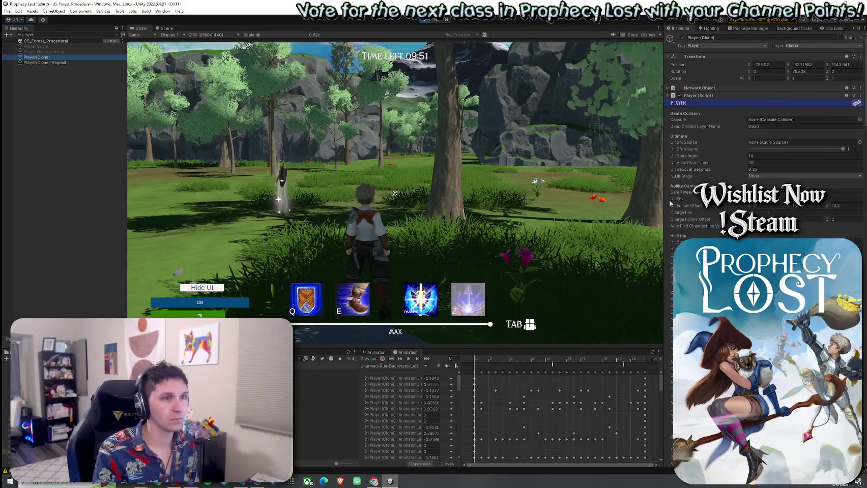
scroll(763, 153, "down", 8)
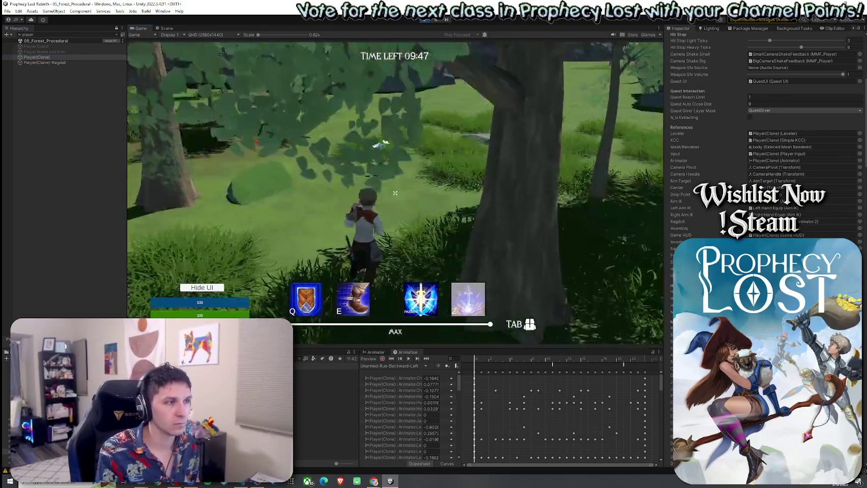
- Run toward open rocky ground, then release game control to return to the editor
key("w")
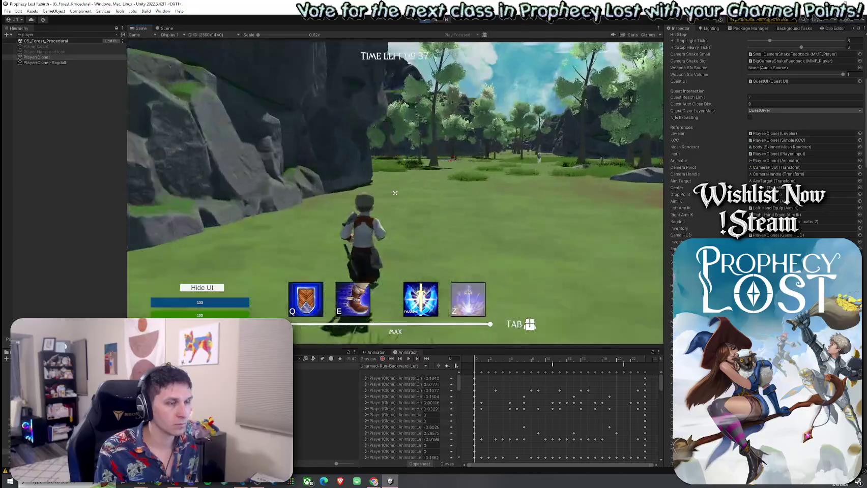
key("Escape")
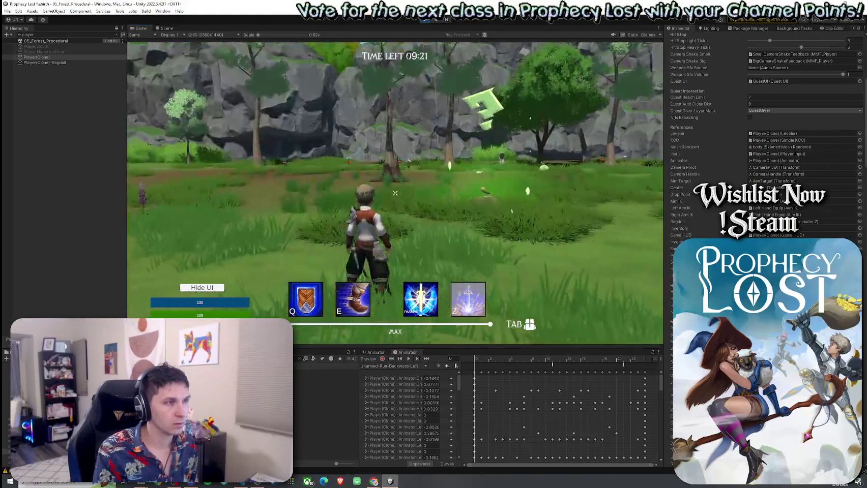
key("super")
key("super")
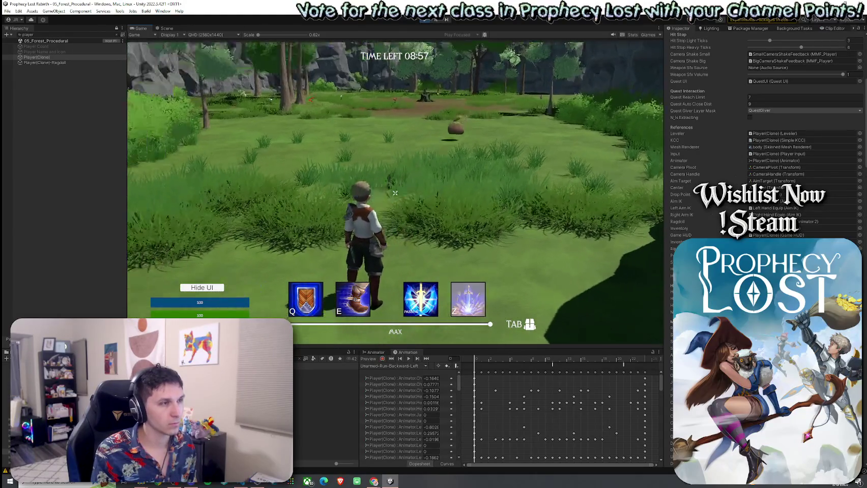
key("super")
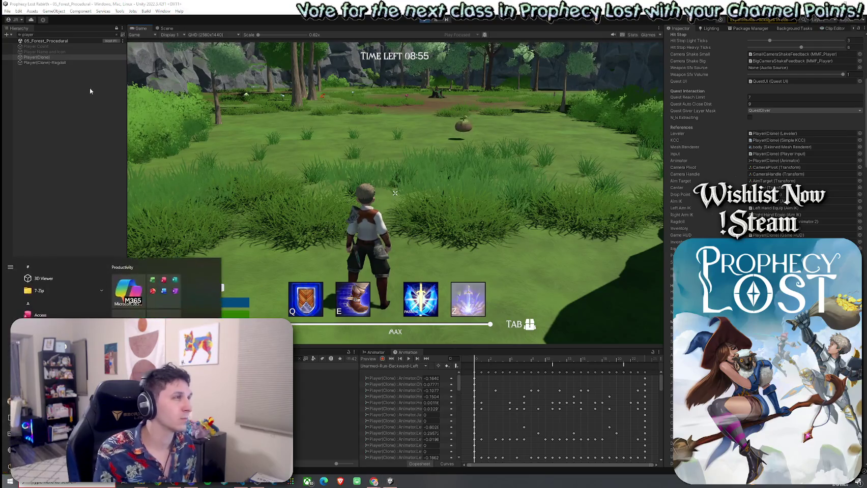
- Navigate the Scene view to the generated bridges and select a NavLinkStrip to see its NavMeshLink
left_click(165, 29)
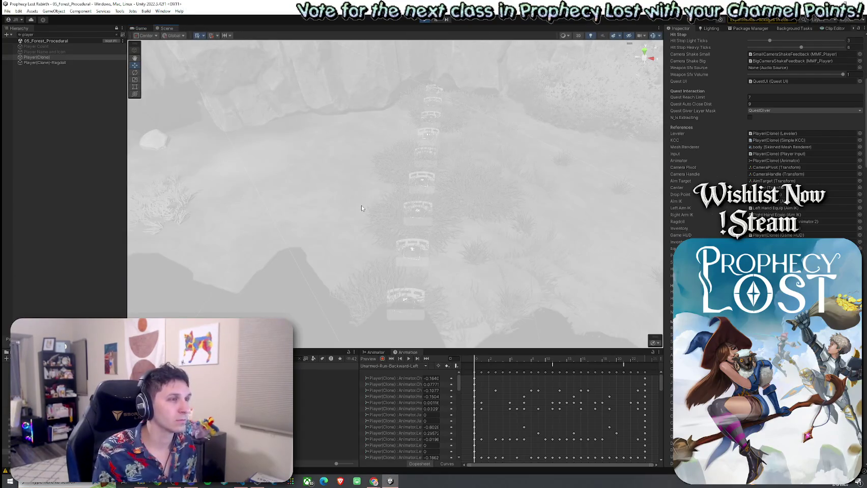
mouse_move(348, 206)
left_mouse_down()
mouse_move(329, 155)
mouse_move(219, 203)
mouse_move(238, 209)
mouse_move(203, 163)
left_mouse_up()
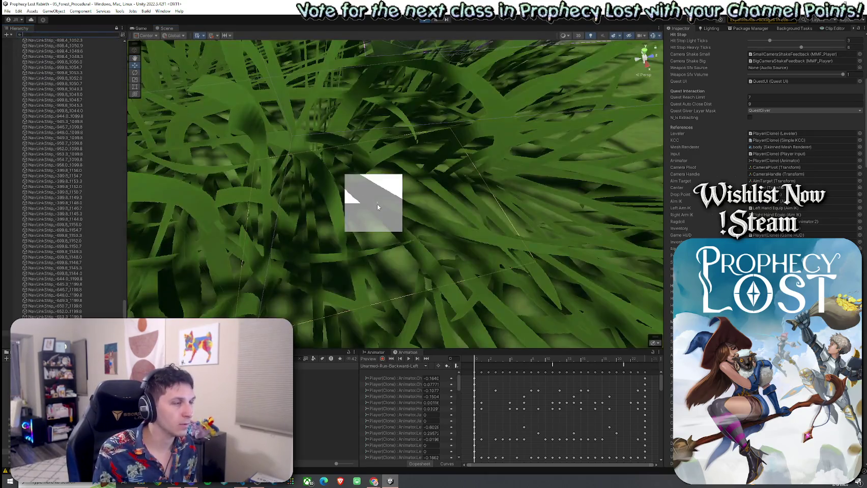
mouse_move(358, 198)
left_mouse_down()
mouse_move(357, 214)
mouse_move(350, 182)
left_mouse_up()
left_click(350, 182)
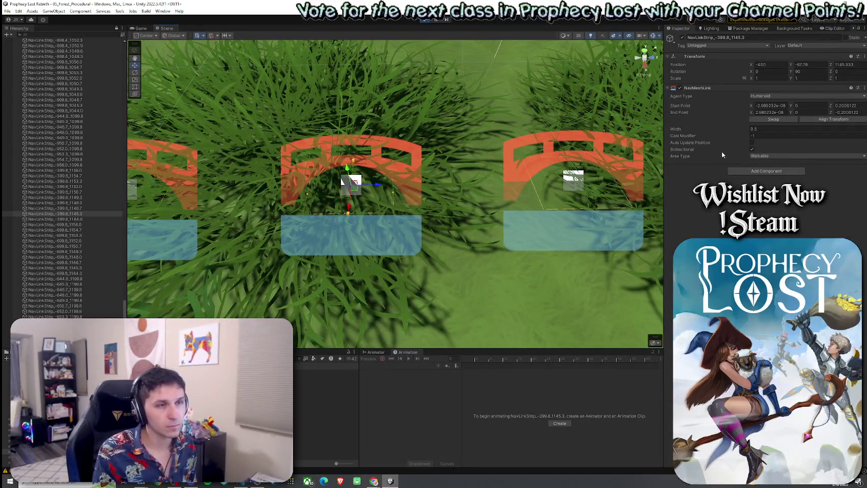
- Widen the NavMeshLink to 2.21 and walk the character across the grass
left_click_drag(688, 132, 707, 132)
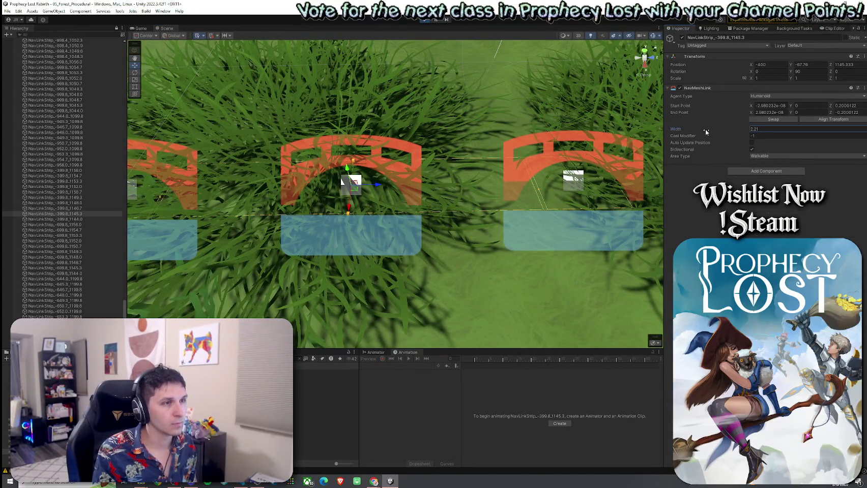
left_click(141, 29)
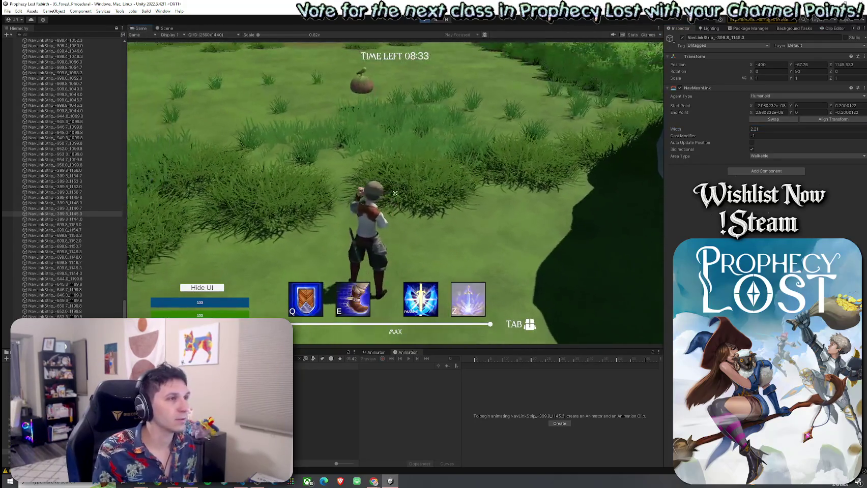
key("w")
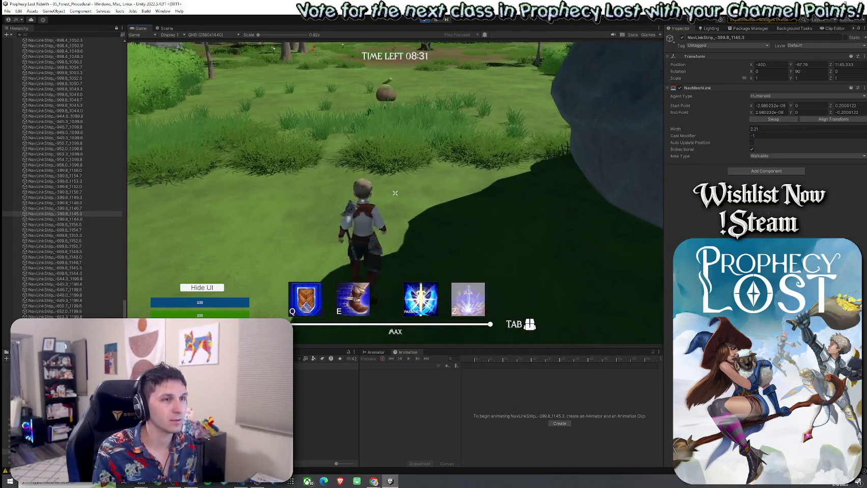
- Set the link Width to 0, run past the slime toward the rock, then stop and save
left_click(166, 29)
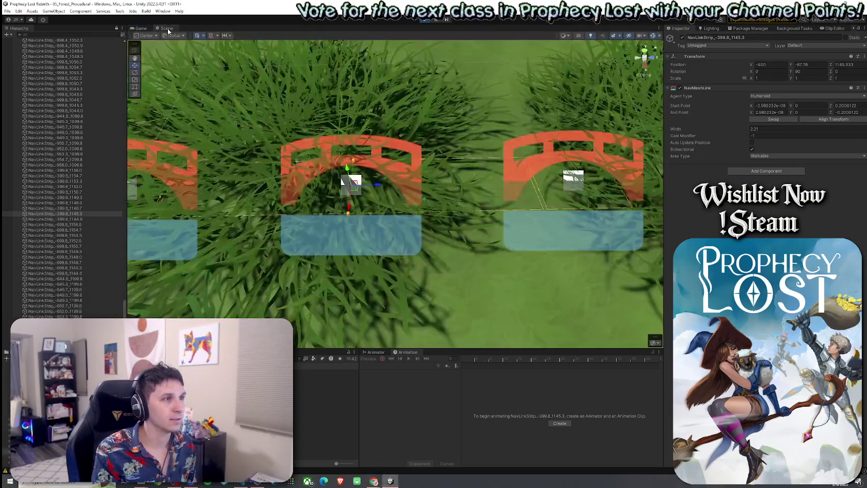
left_click(763, 129)
type("0")
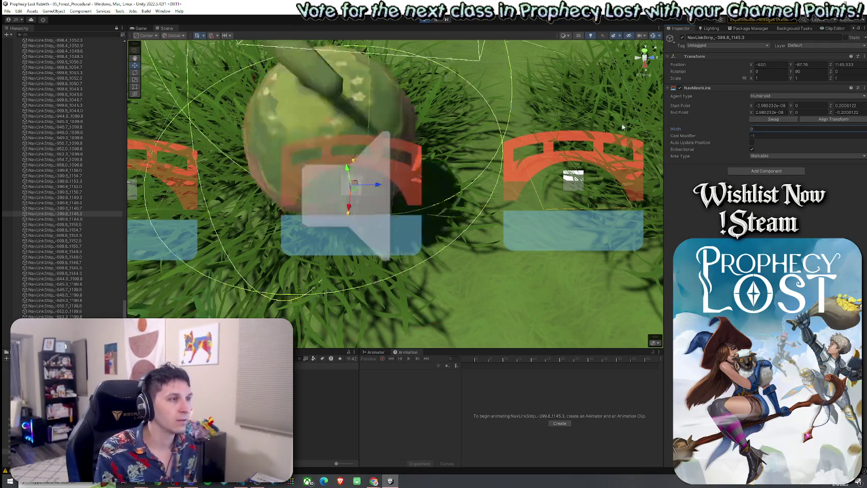
left_click(140, 28)
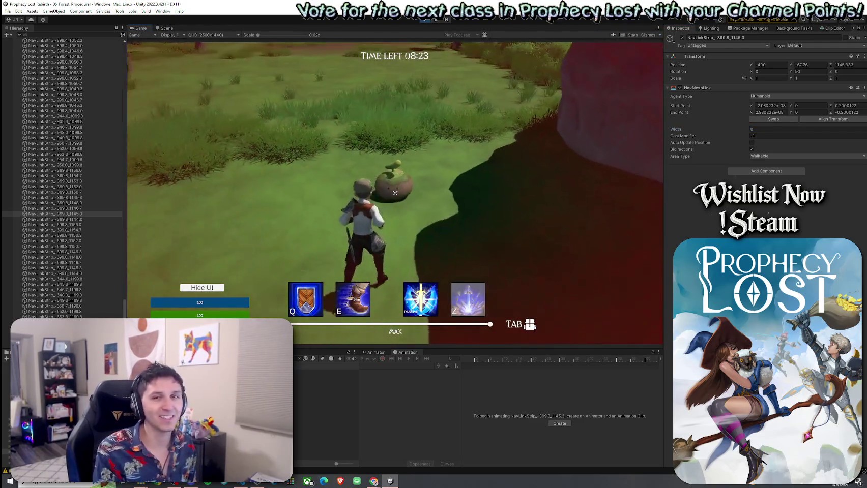
key("w")
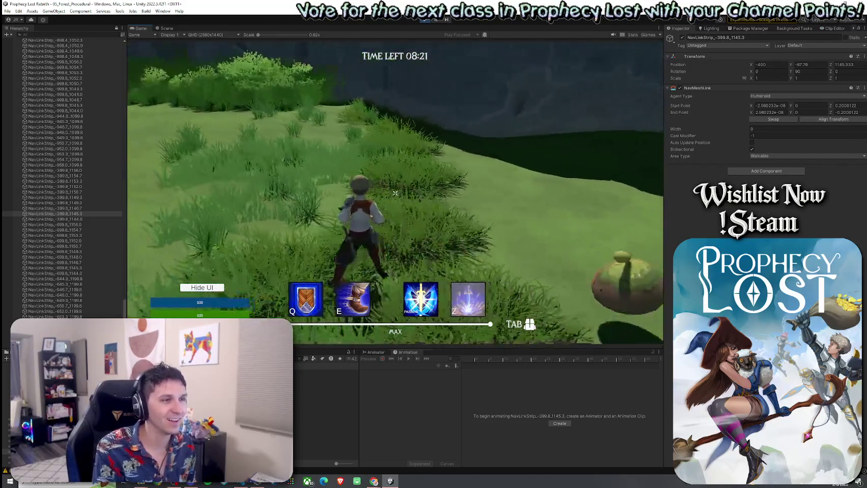
key("w")
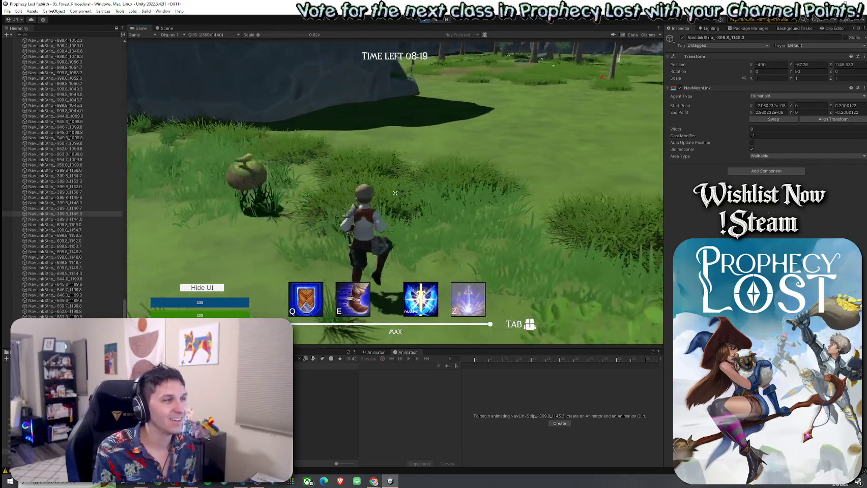
key("w")
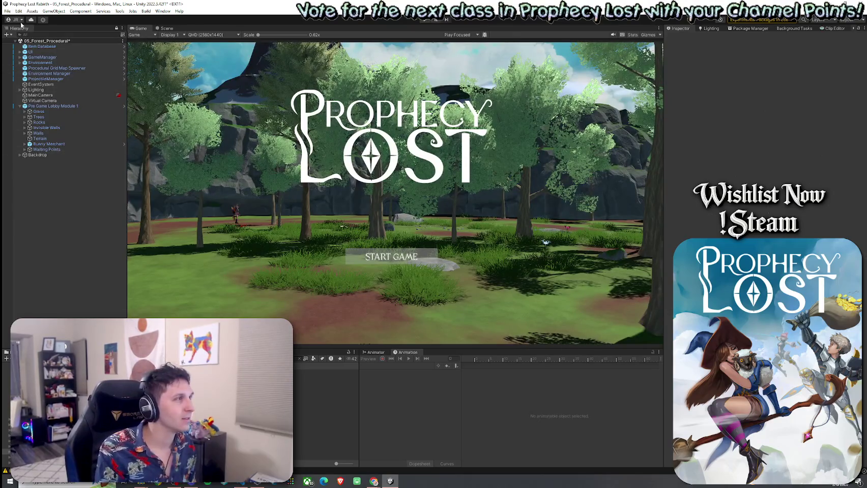
left_click(8, 11)
left_click(26, 45)
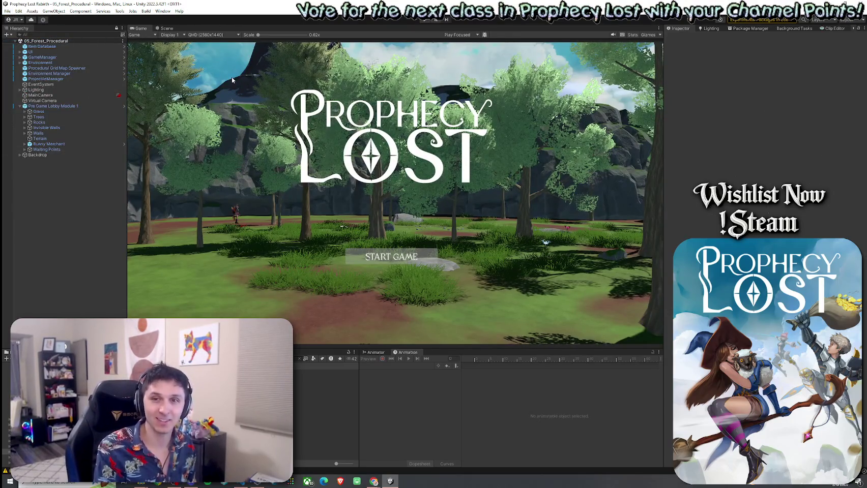
- Inspect Pre Game Lobby Module 1 and its Procedural Grid Map Spawner, save the scene, and start a game
left_click(49, 107)
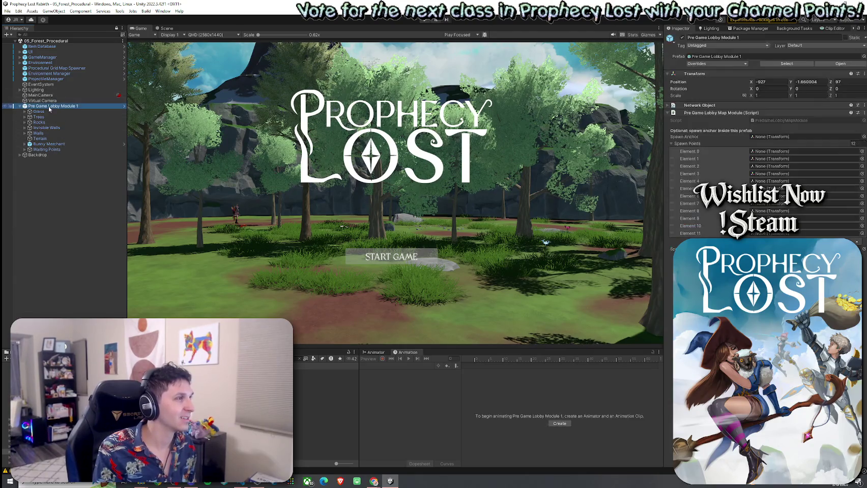
left_click(57, 67)
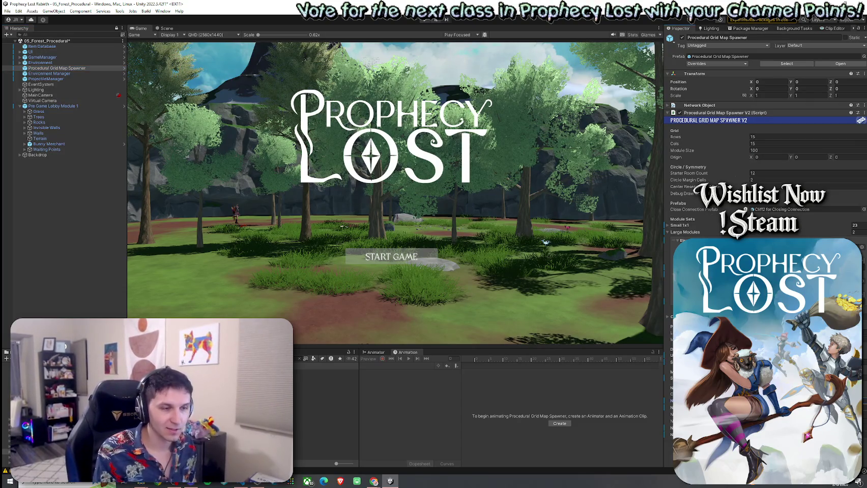
left_click(7, 10)
left_click(23, 37)
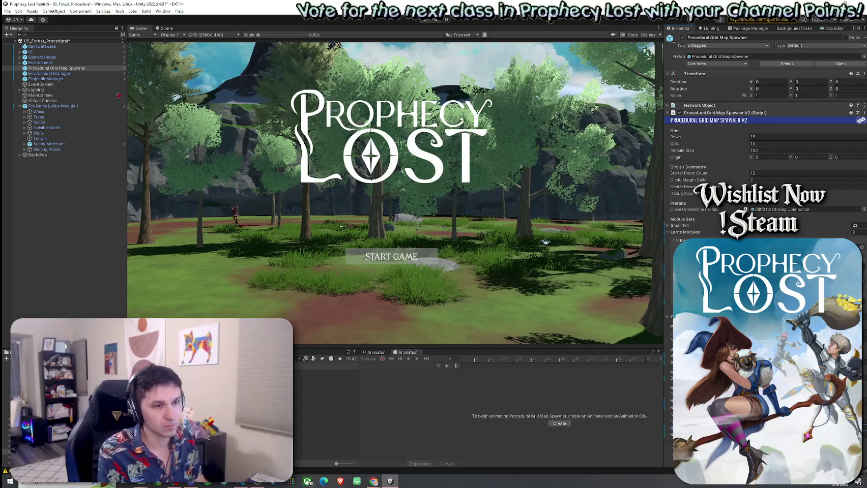
key("ctrl+s")
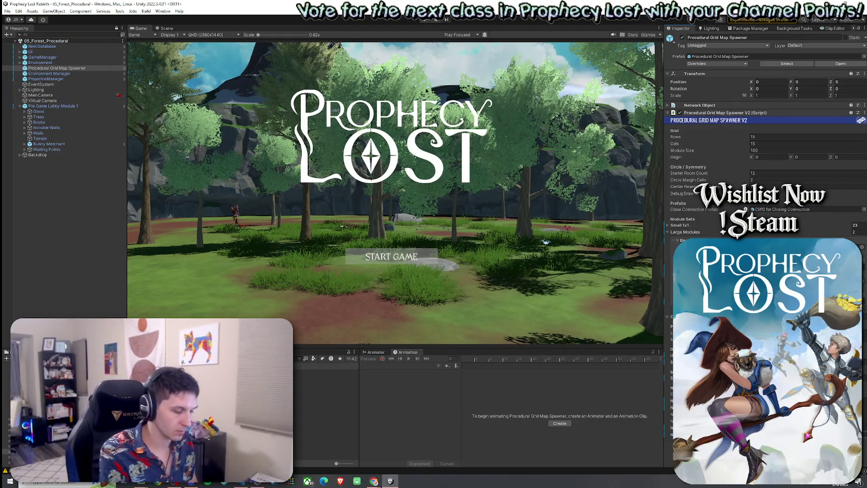
key("ctrl+s")
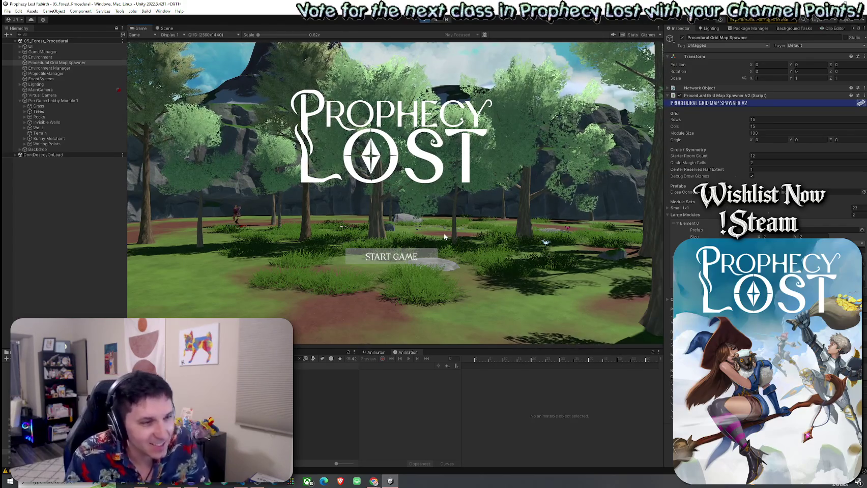
left_click(392, 257)
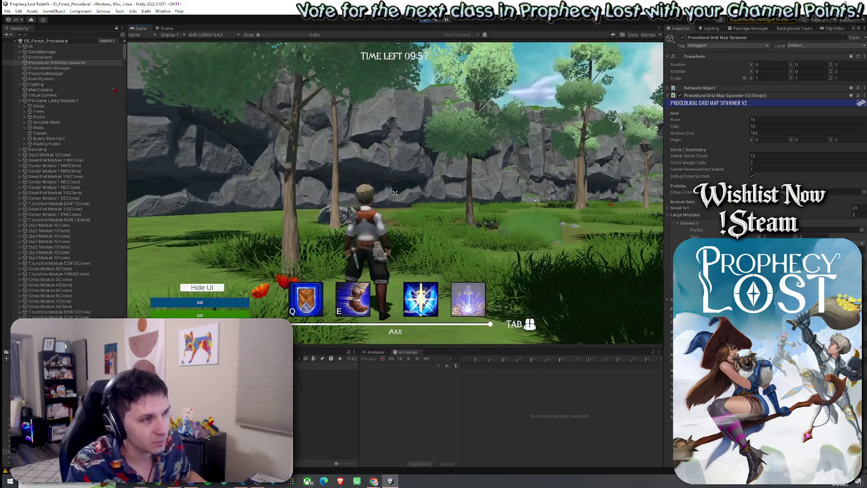
- Run the character forward into the forest, then start a Hierarchy search for the player
key("w")
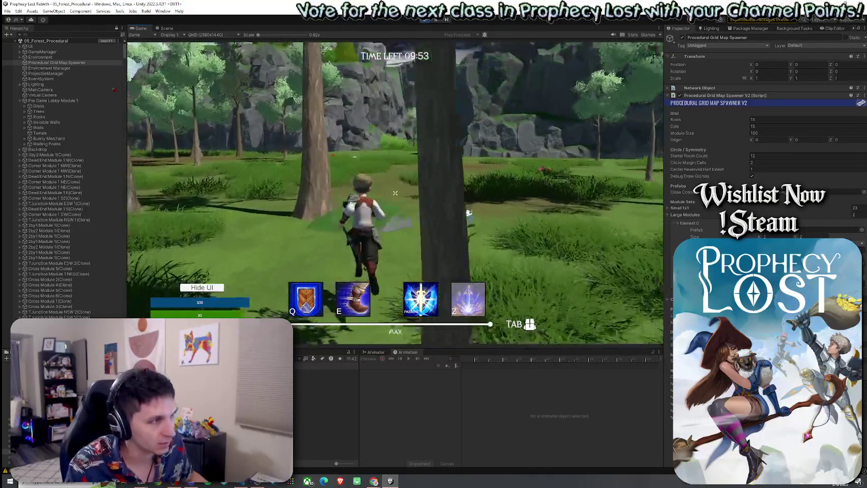
key("super")
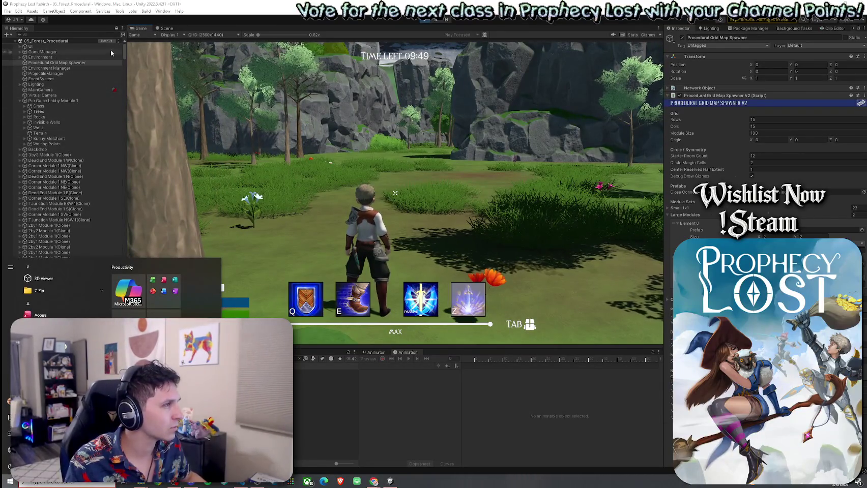
left_click(49, 34)
- Search 'Player', select Player(Clone), edit its Run Speed, and run the character into the forest
type("Player")
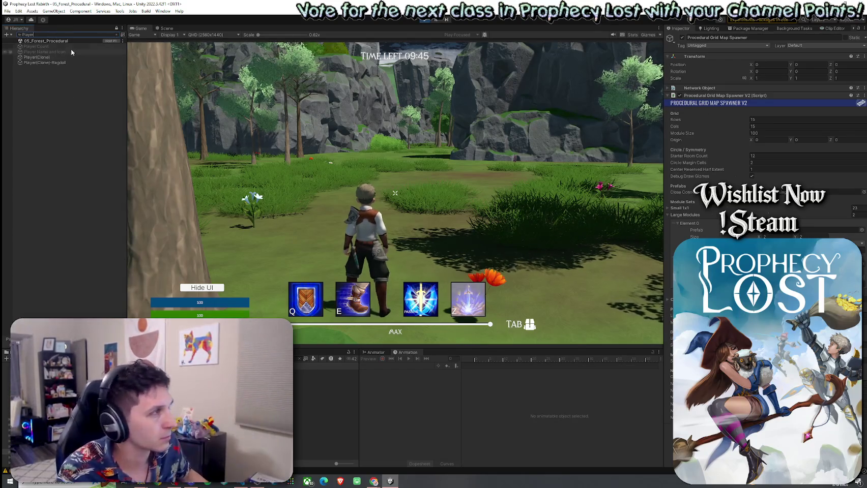
left_click(45, 58)
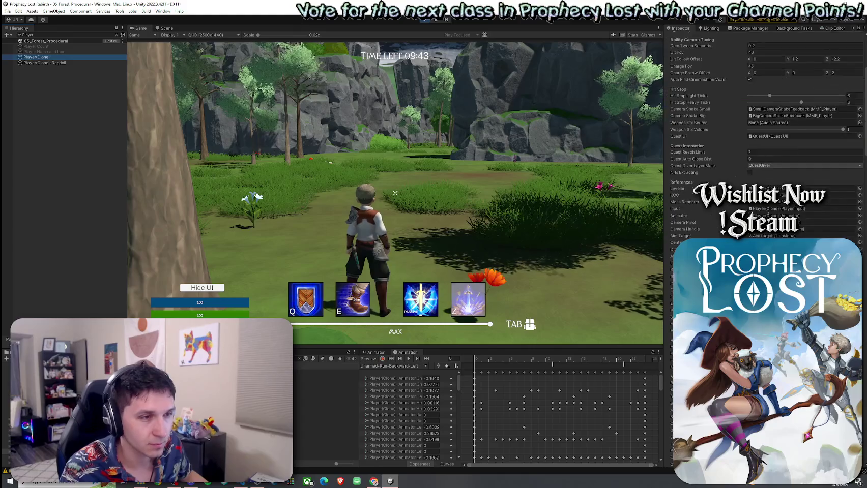
scroll(763, 153, "down", 4)
left_click(804, 237)
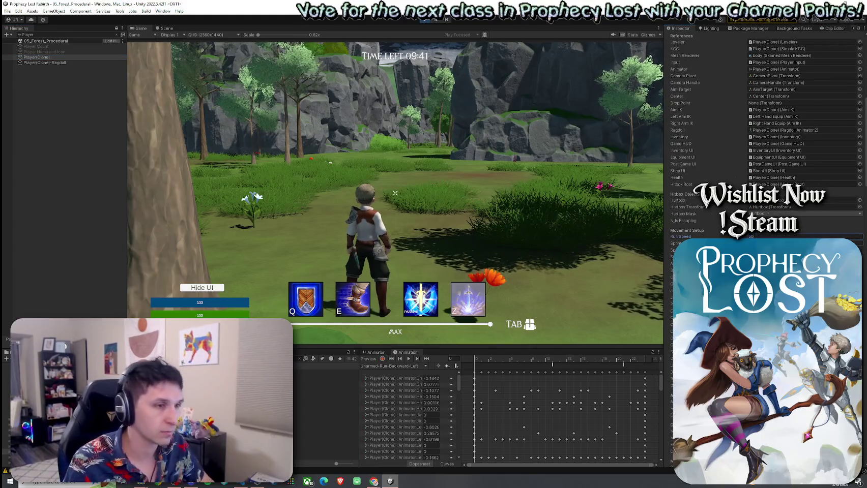
left_click(394, 193)
key("w")
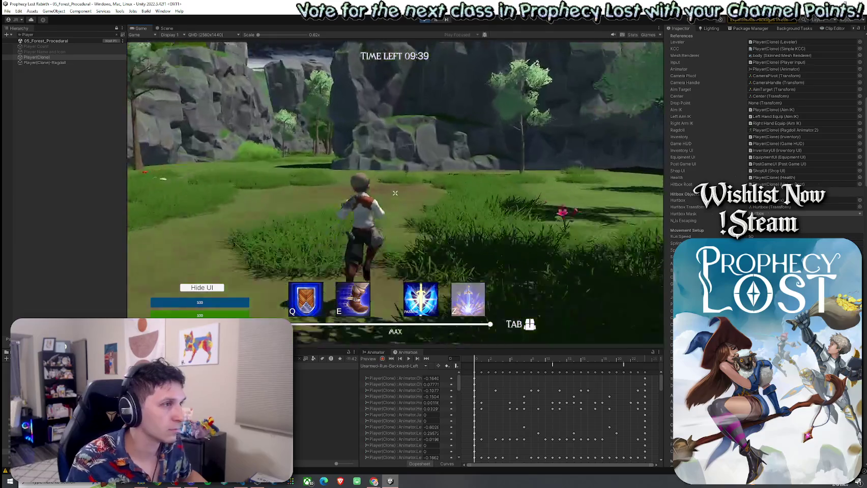
key("w")
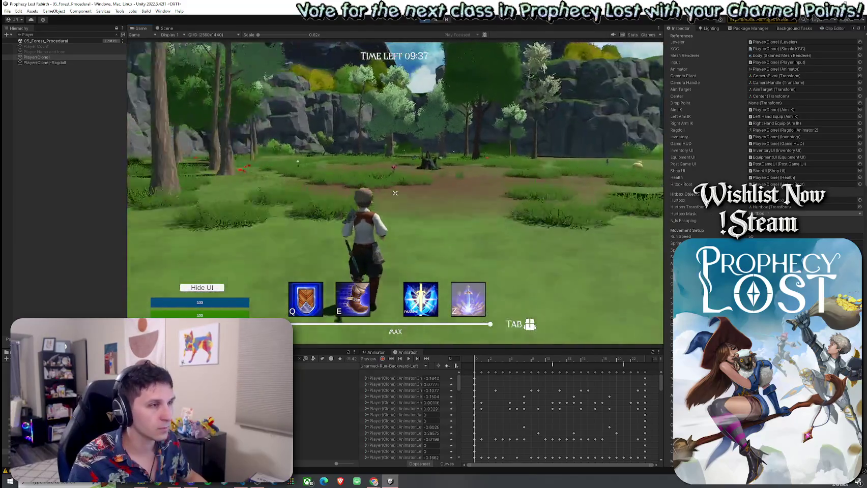
key("Escape")
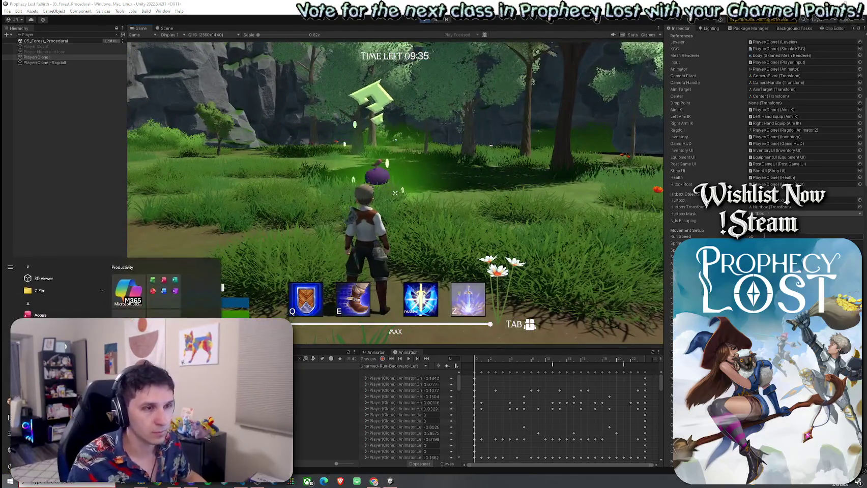
- Lower the player's Run Speed and run through the clearing past the purple creature
key("BackSpace")
left_click(394, 193)
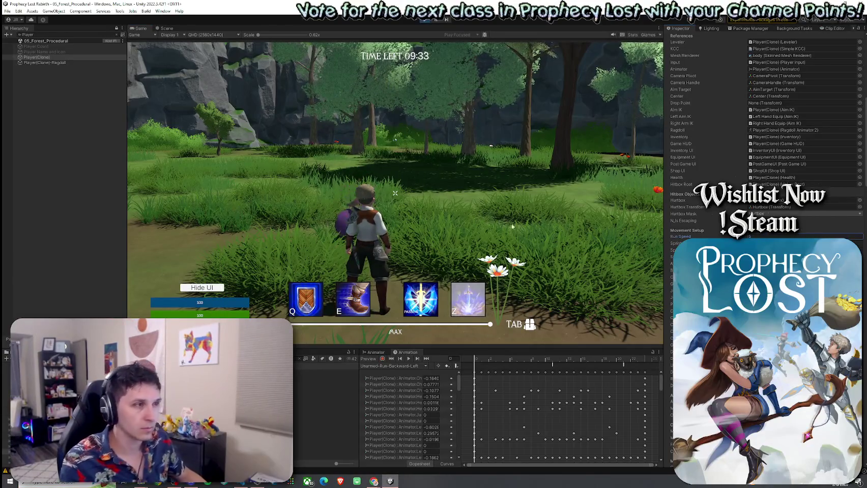
key("w")
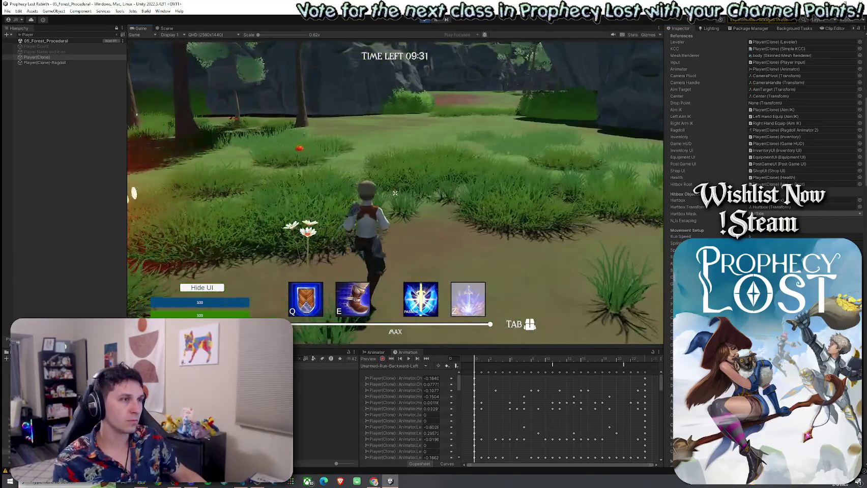
key("w")
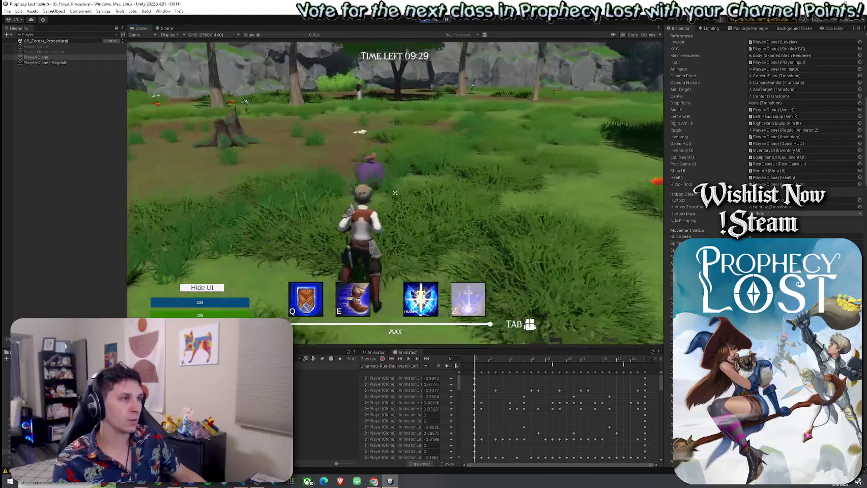
key("w")
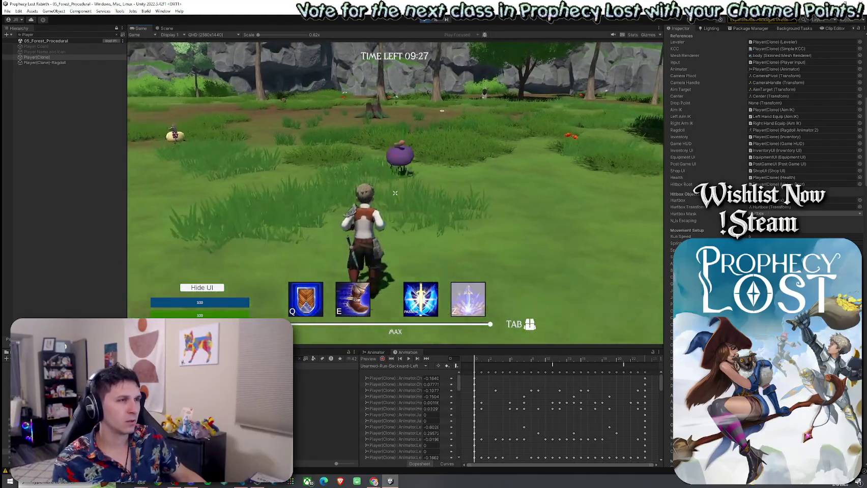
key("w")
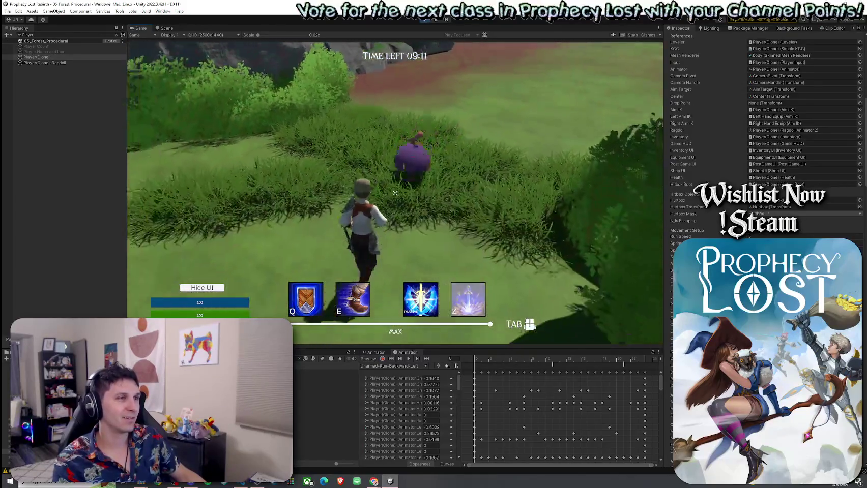
- Run across the open field and along the rock wall while a slime chases and attacks
key("w")
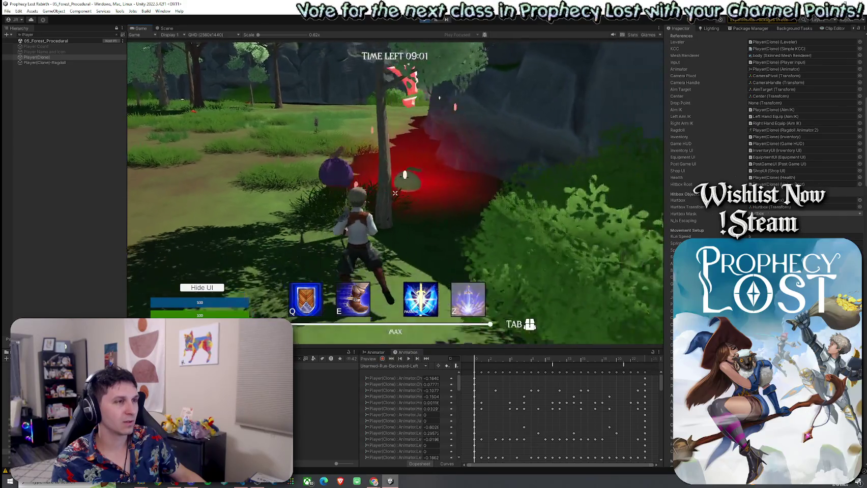
key("w")
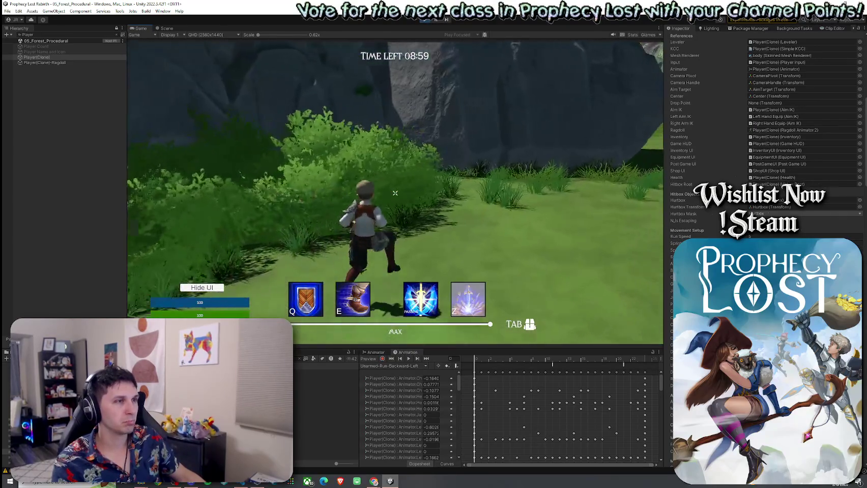
key("w")
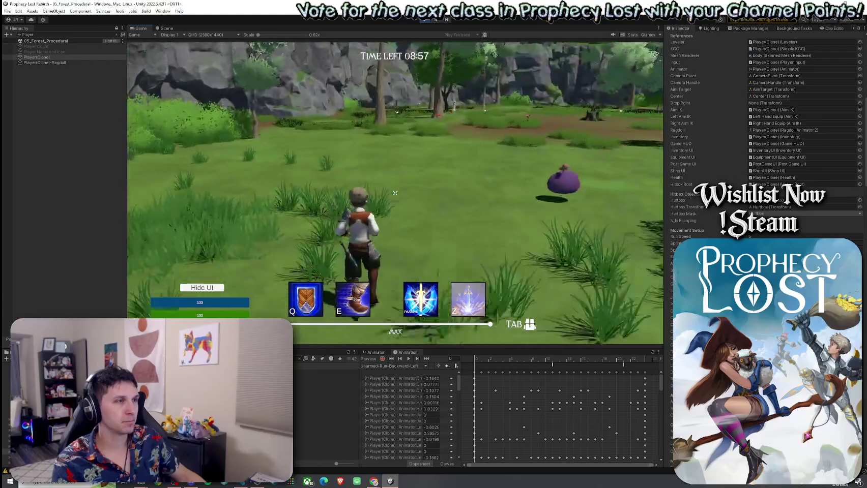
key("w")
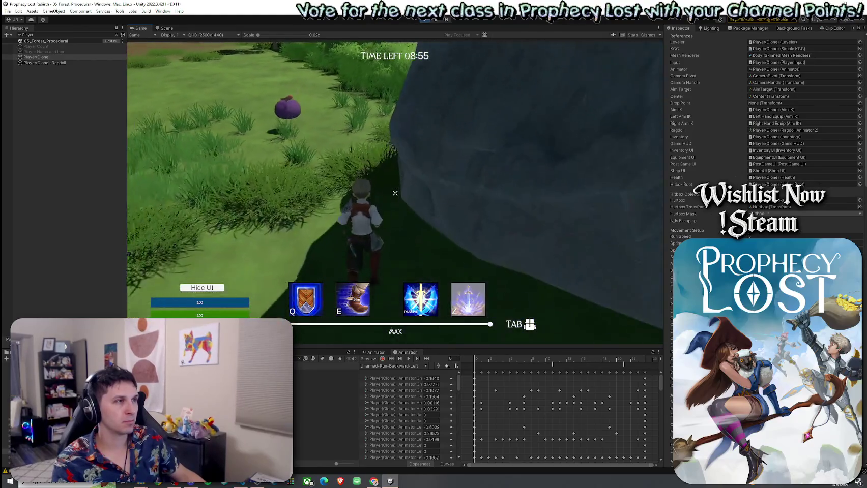
key("w")
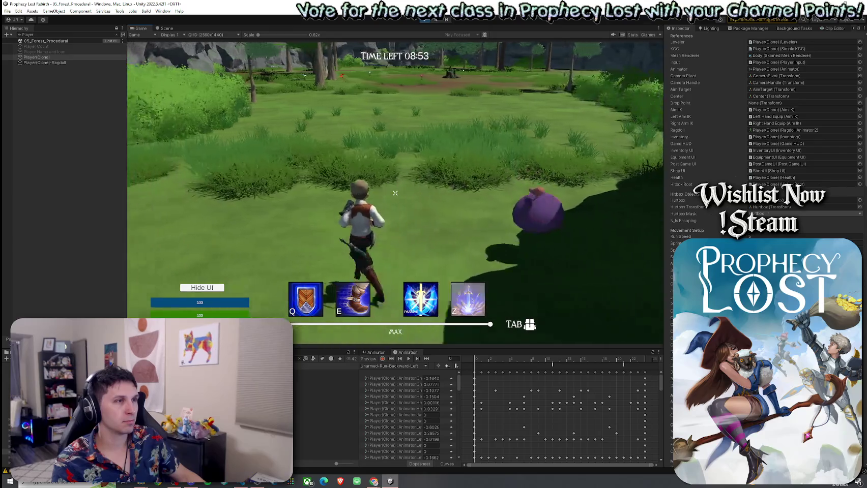
key("w")
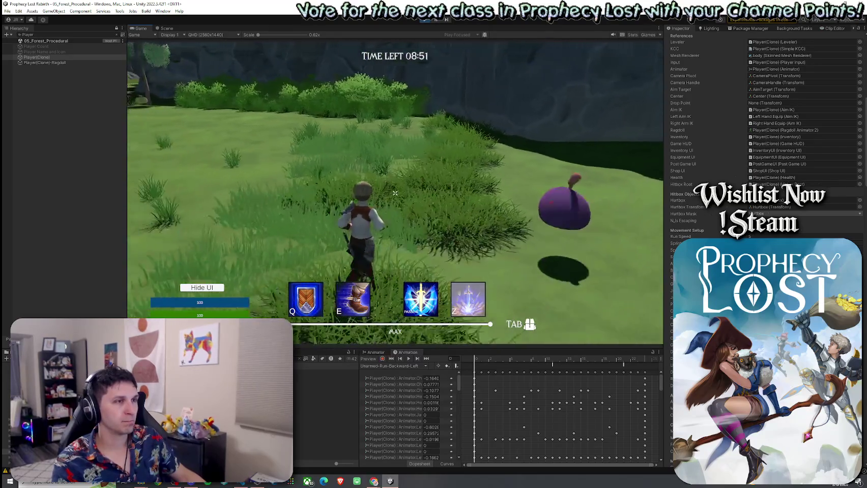
key("w")
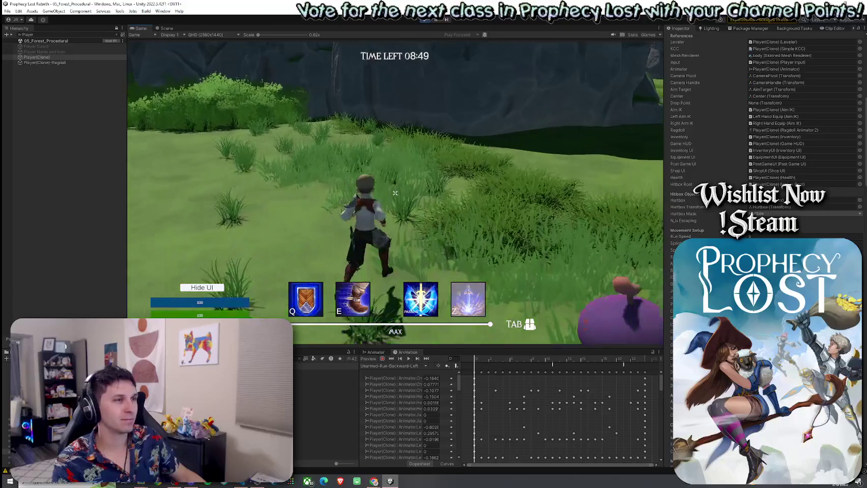
key("w")
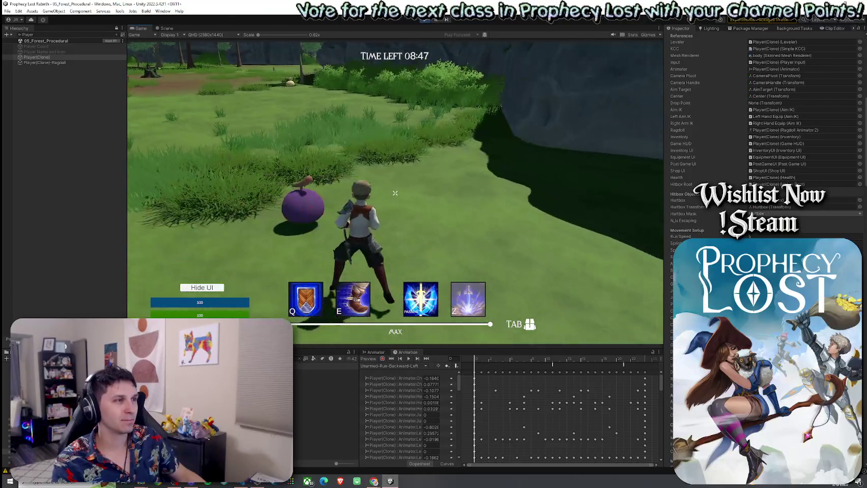
key("w")
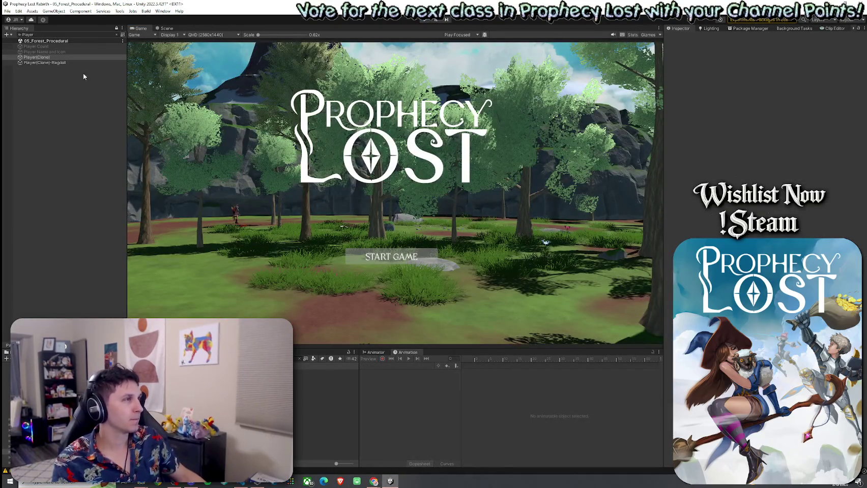
- Stop the playtest, clear the Hierarchy search and select the Procedural Grid Map Spawner
key("ctrl+p")
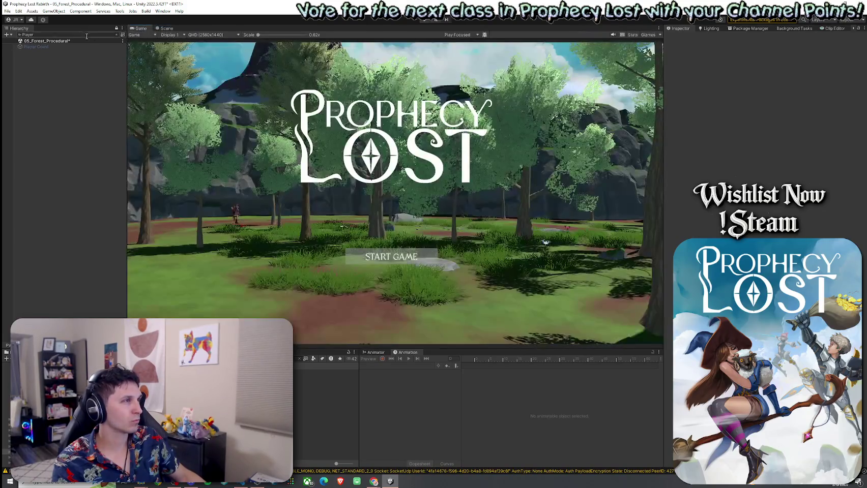
key("BackSpace")
key("BackSpace")
key("BackSpace")
left_click(57, 68)
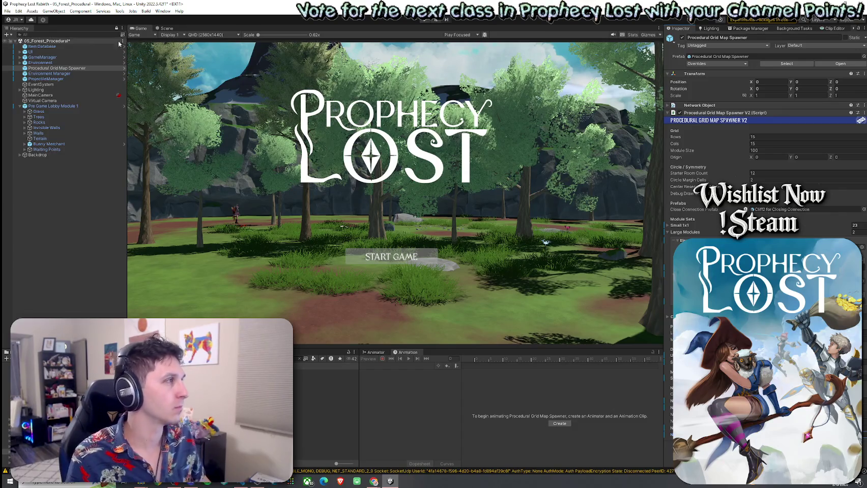
- Save the forest scene from the File menu, then enter play mode
left_click(7, 10)
left_click(21, 44)
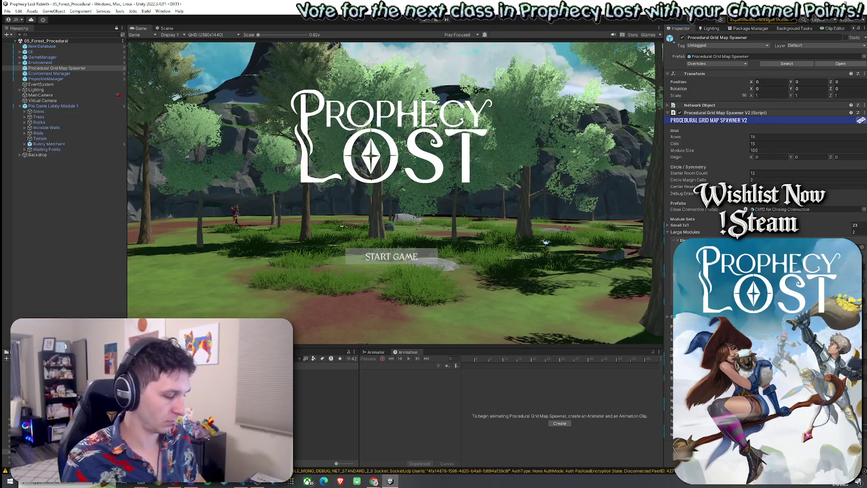
left_click(7, 11)
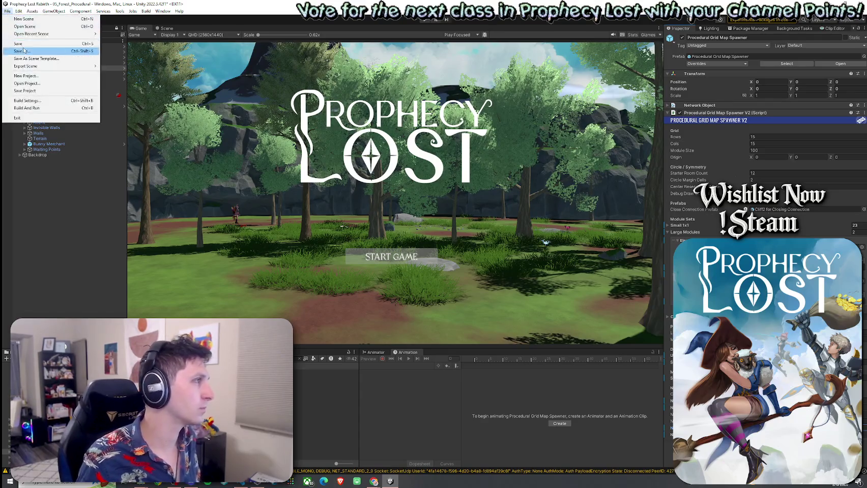
left_click(23, 50)
key("Escape")
left_click(7, 11)
left_click(23, 43)
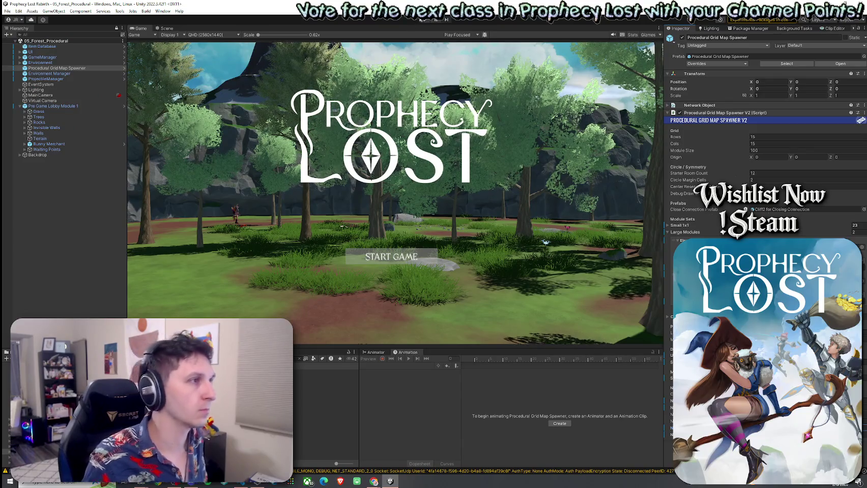
left_click(427, 21)
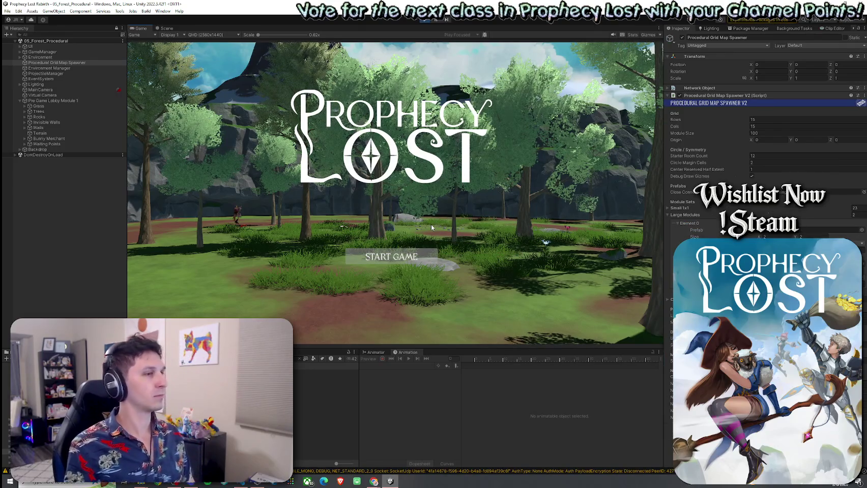
- Start a game from the title screen and run the character forward into the forest
left_click(396, 257)
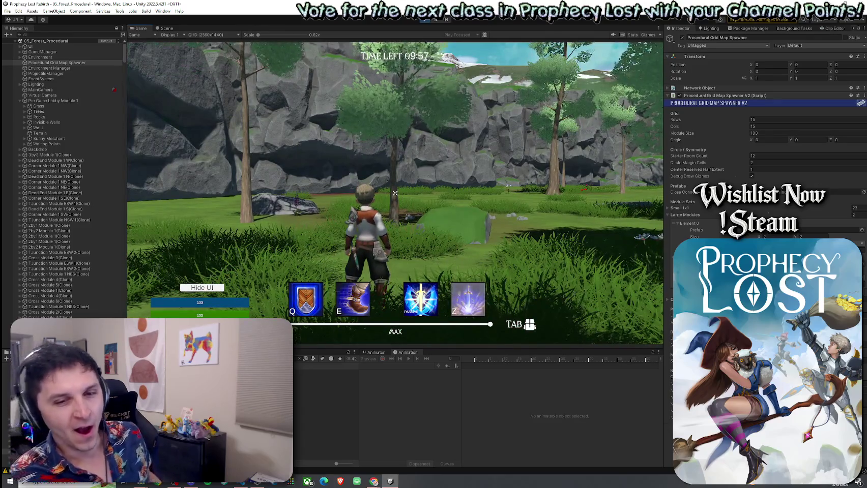
key("w")
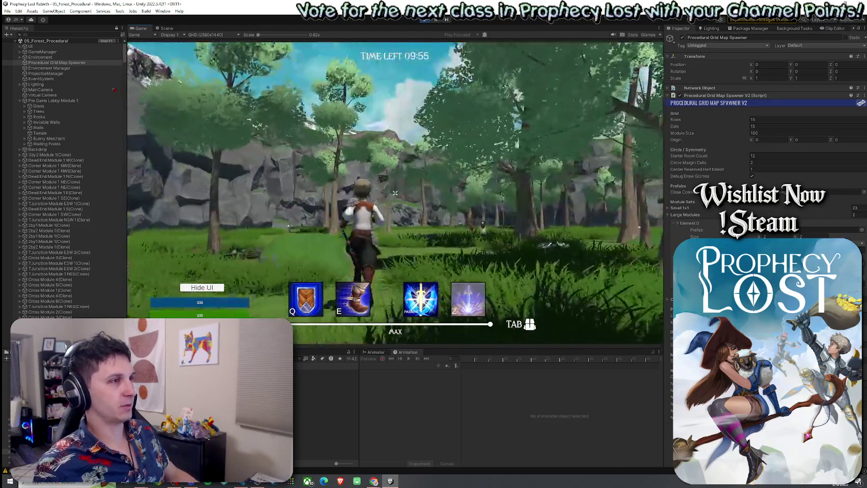
key("w")
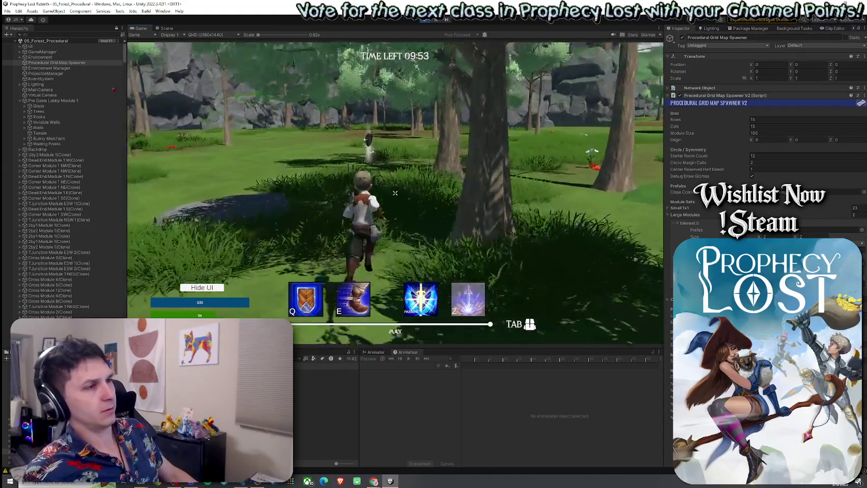
key("w")
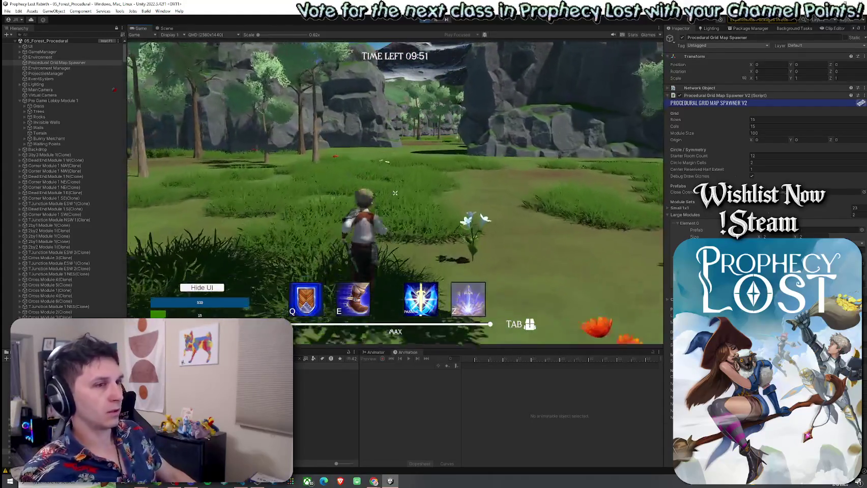
key("w")
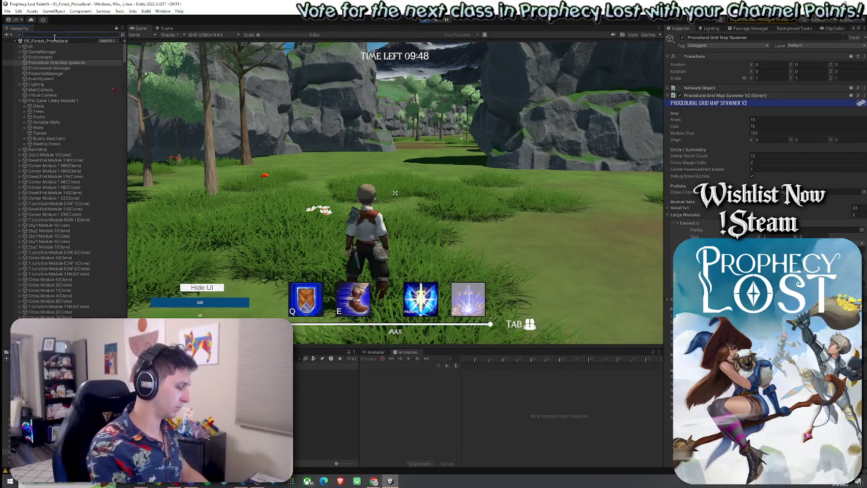
type("Player")
- Inspect the player's ragdoll object, then run the character on across the field
left_click(75, 63)
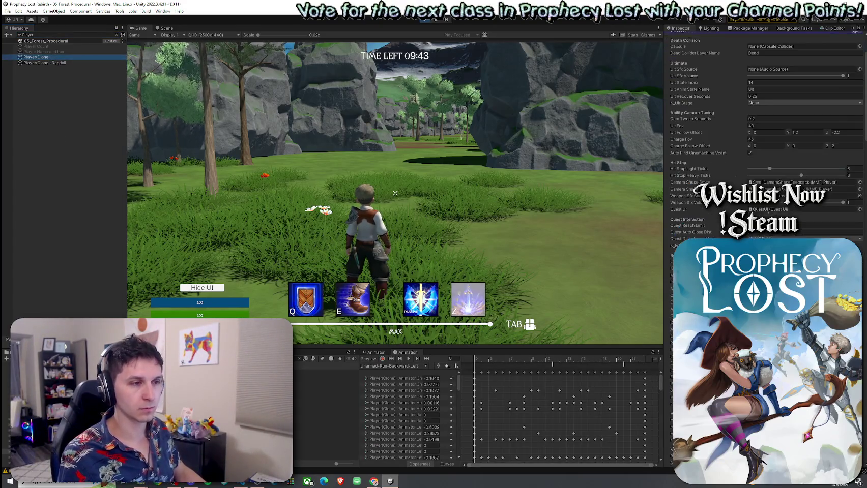
scroll(763, 153, "down", 5)
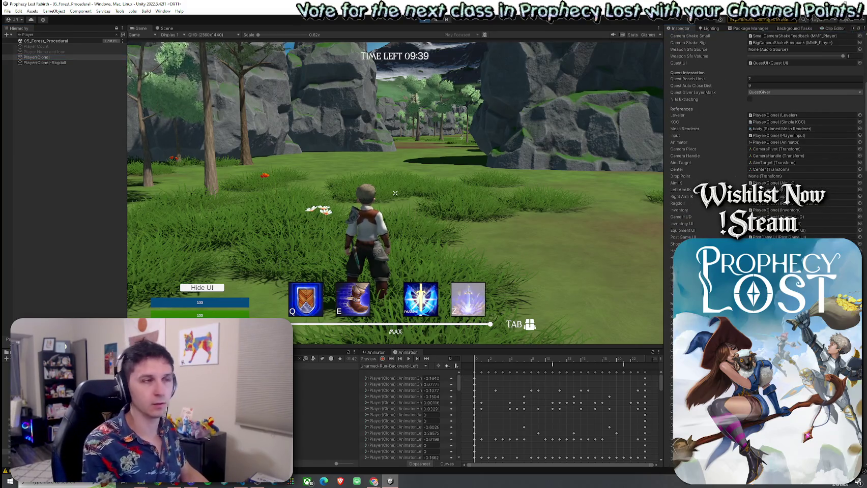
left_click(459, 151)
key("w")
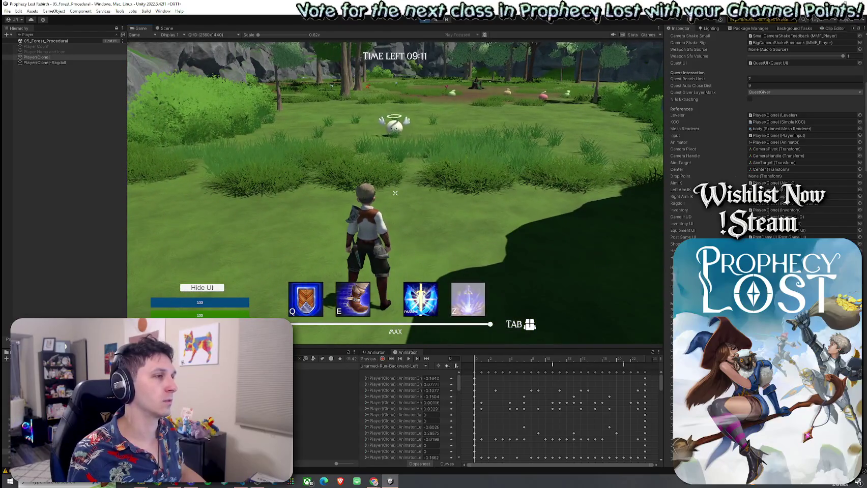
key("super")
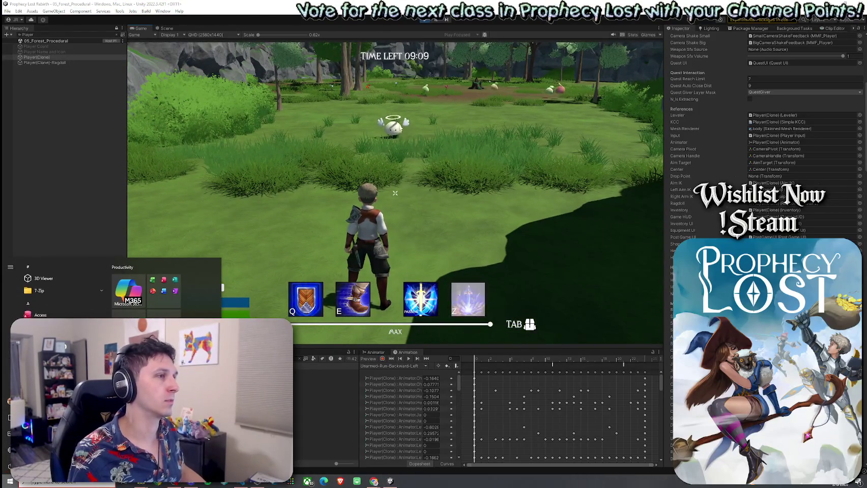
left_click(401, 129)
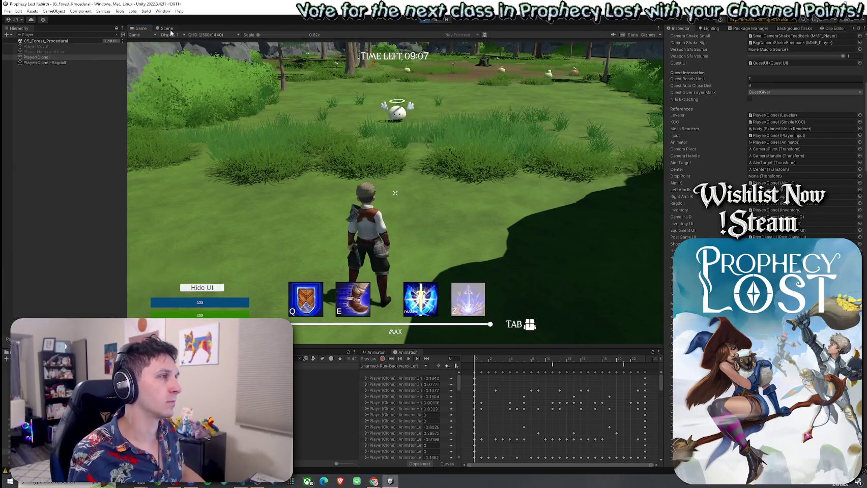
key("ctrl+1")
- Frame the player, clear the Hierarchy filter, select the Angel Slime and orbit in close to it
left_click_drag(391, 171, 252, 144)
key("f")
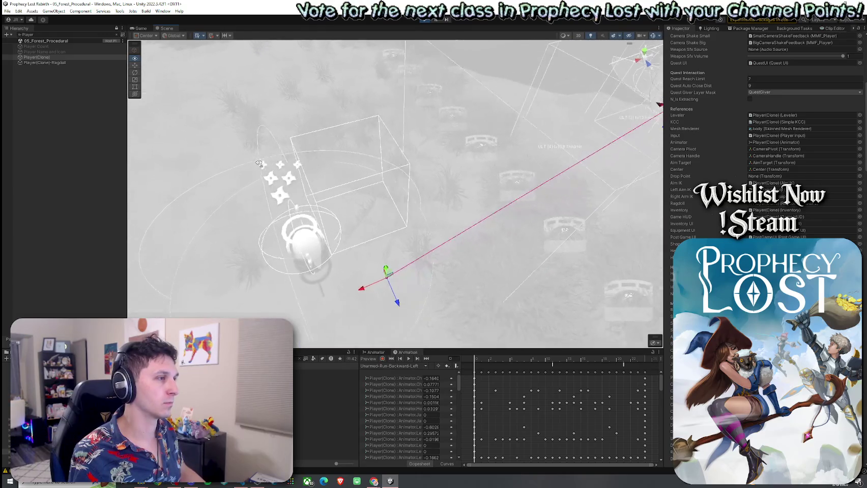
left_click(117, 35)
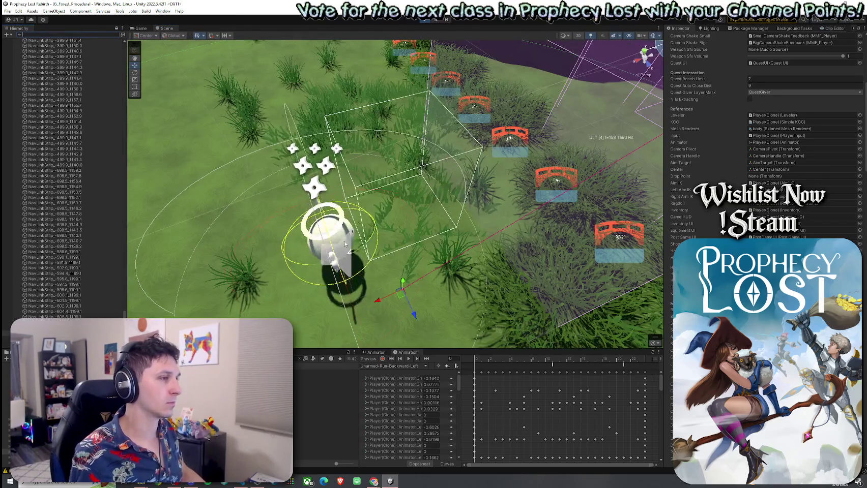
left_click(373, 248)
mouse_move(388, 245)
left_mouse_down()
mouse_move(397, 231)
mouse_move(365, 235)
mouse_move(412, 218)
mouse_move(321, 217)
mouse_move(331, 211)
left_mouse_up()
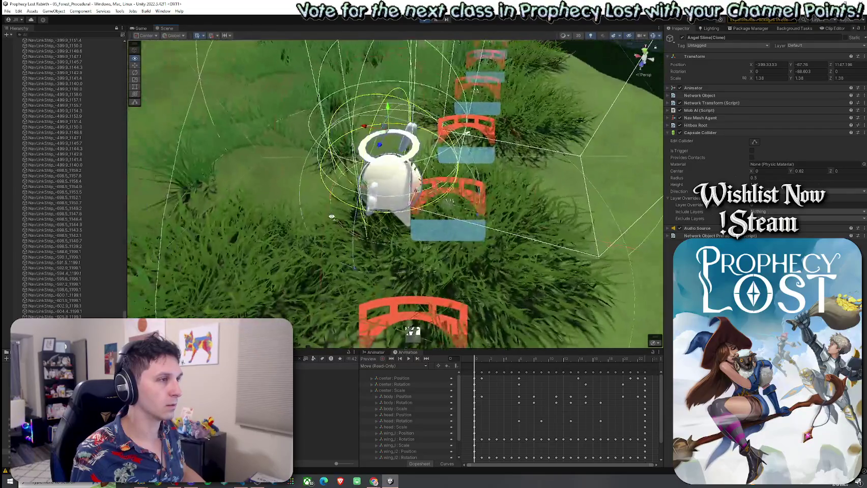
left_click_drag(331, 217, 335, 208)
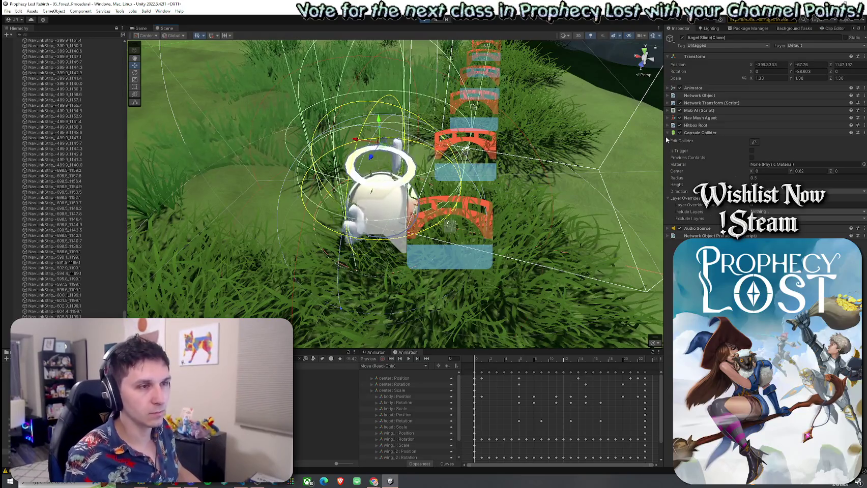
left_click(668, 118)
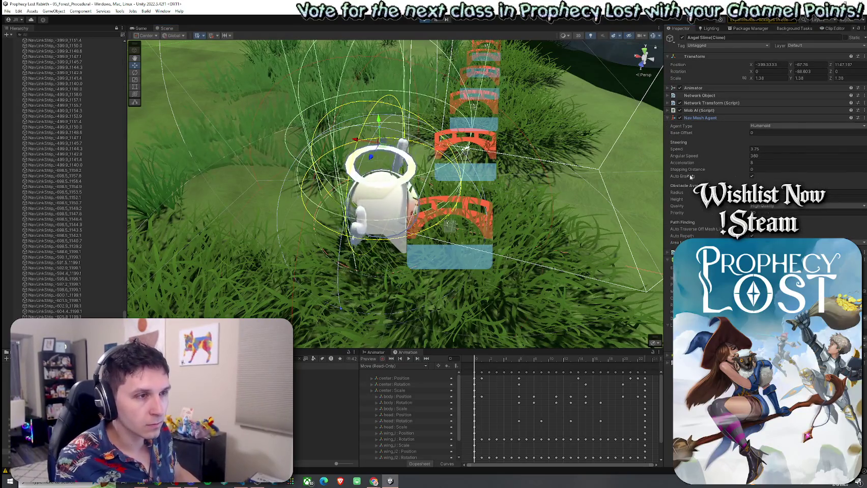
- Review the slime's Nav Mesh Agent, trying base offset 0.3 and reverting it to 0
left_click(690, 193)
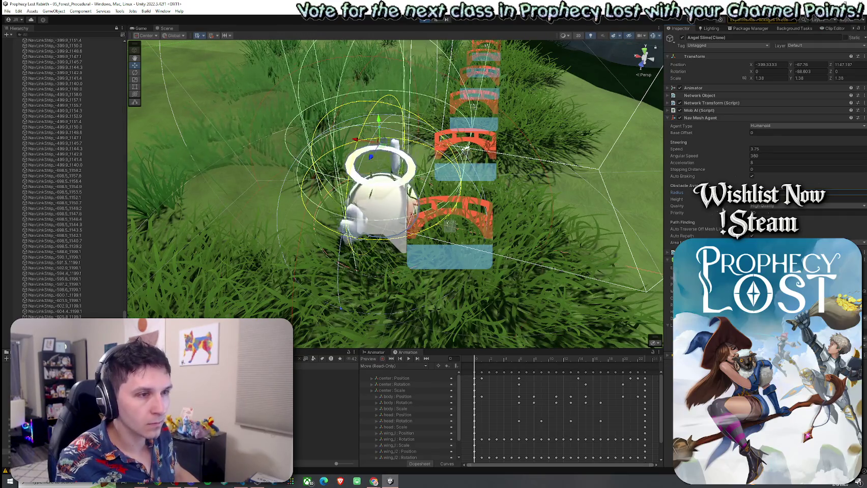
left_click(710, 215)
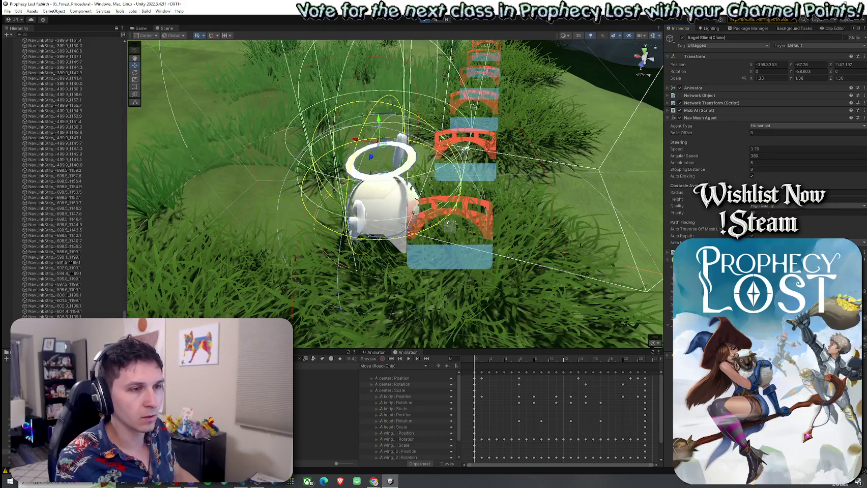
left_click(736, 136)
type("0.3")
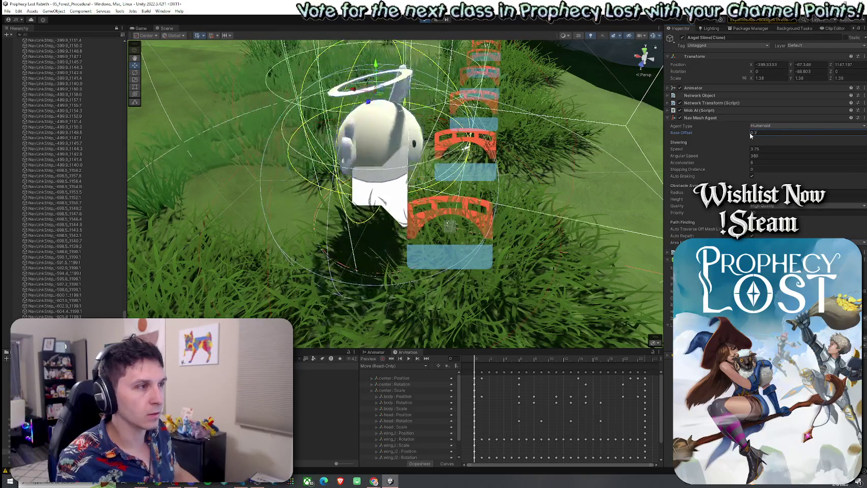
key("BackSpace")
key("BackSpace")
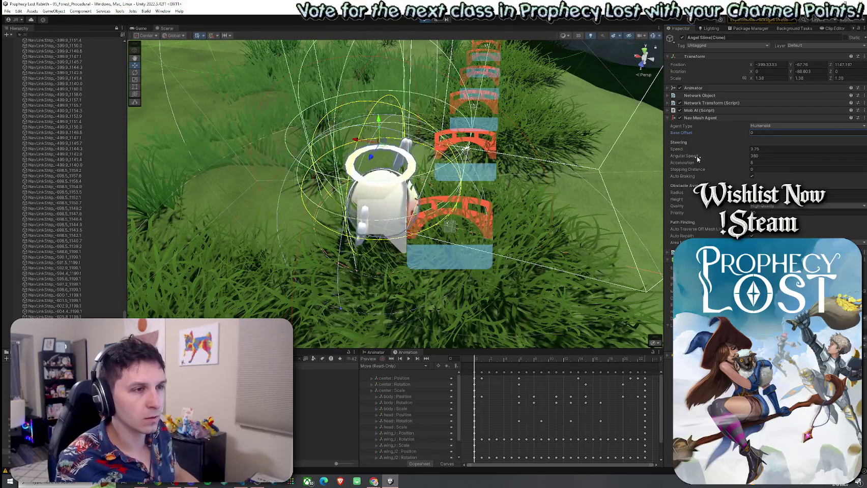
left_click_drag(693, 171, 698, 172)
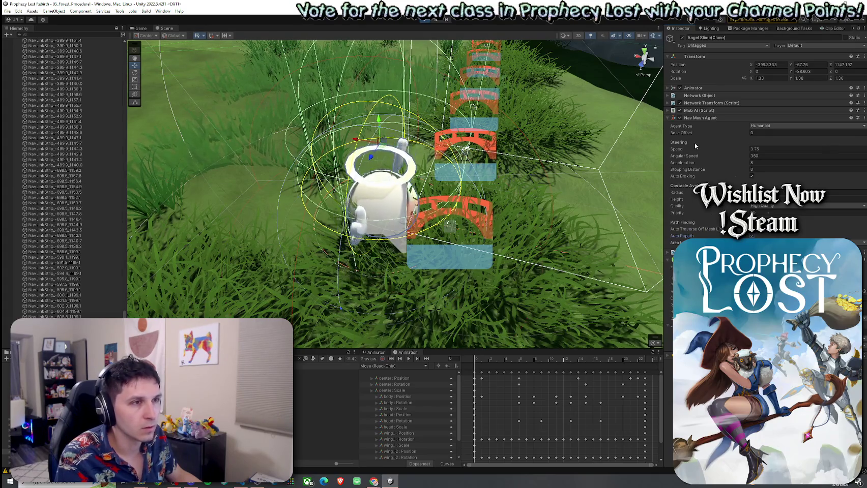
left_click(778, 126)
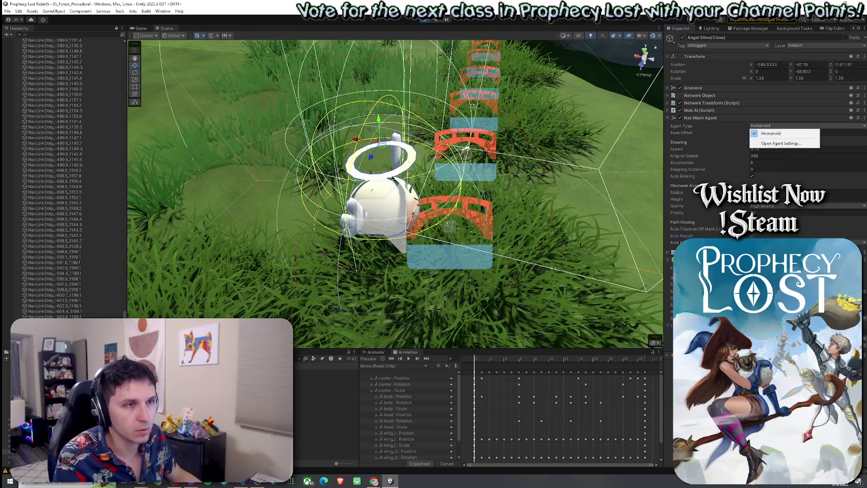
- Open the agent type settings and view the Humanoid entry in the Navigation Agents list
left_click(778, 143)
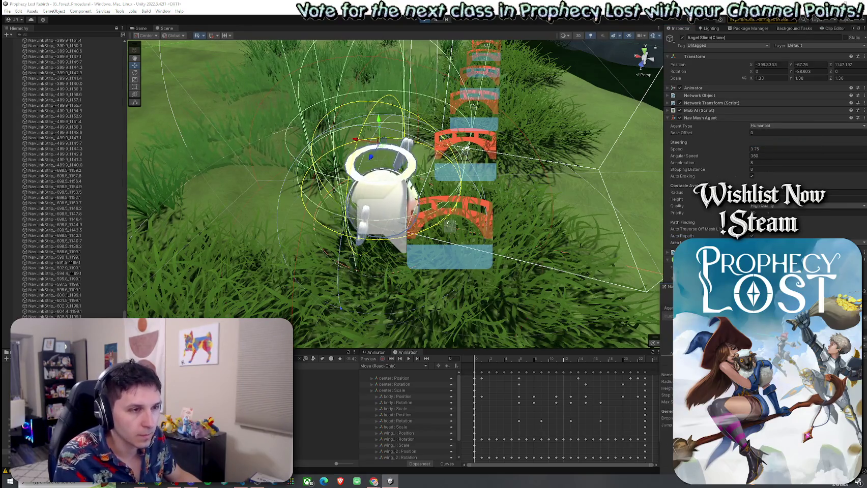
left_click_drag(672, 287, 671, 211)
left_click(702, 221)
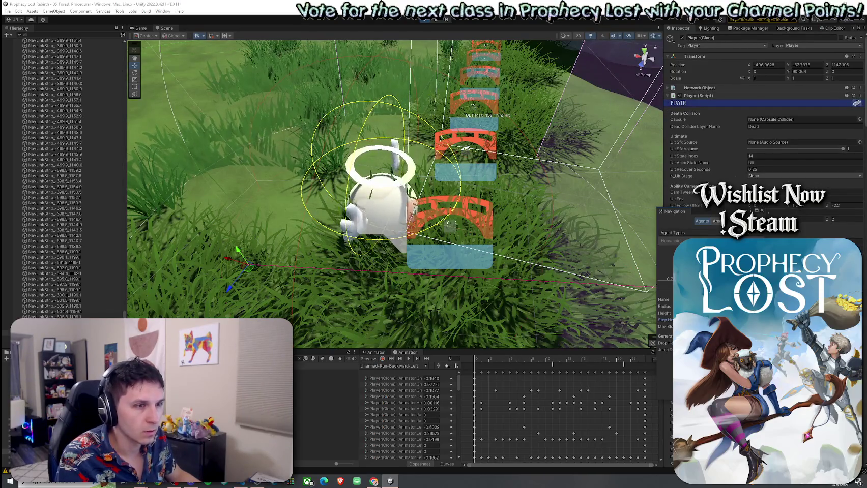
- Reselect the Angel Slime and orbit out to see it among the bridge strips
left_click(371, 192)
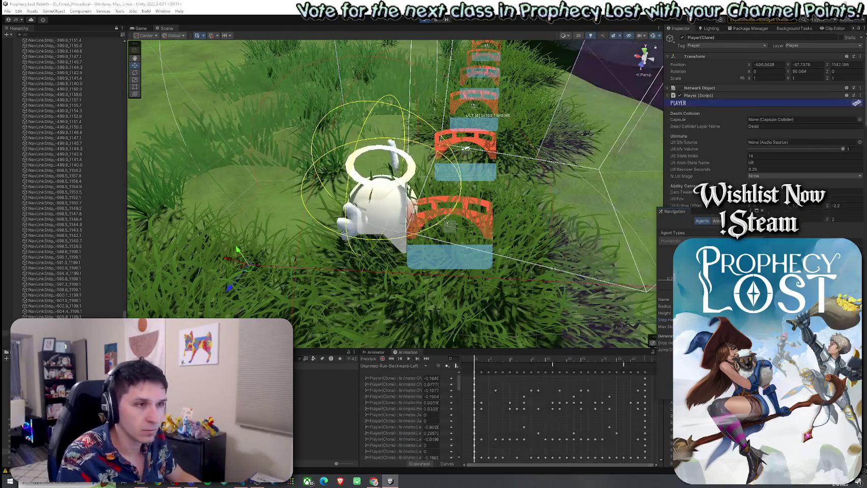
left_click(371, 192)
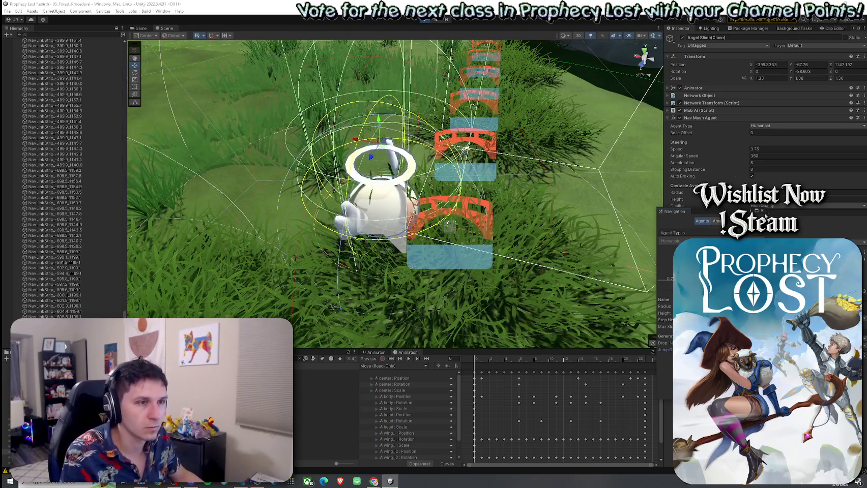
mouse_move(396, 193)
left_mouse_down()
mouse_move(437, 198)
mouse_move(254, 227)
mouse_move(448, 240)
left_mouse_up()
- On the bridge strip's NavMeshLink, set Cost Modifier 1, keep area Walkable, and enter start Z 0.3
left_click(449, 240)
scroll(437, 232, "up", 5)
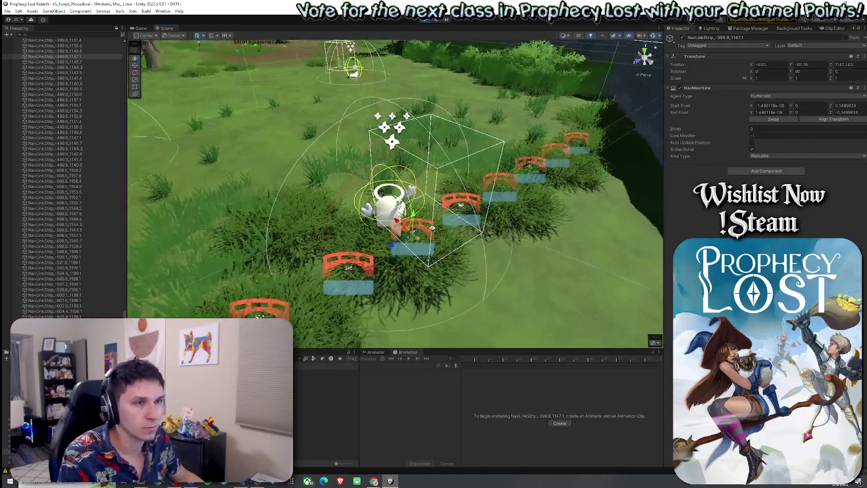
left_click(758, 136)
type("1")
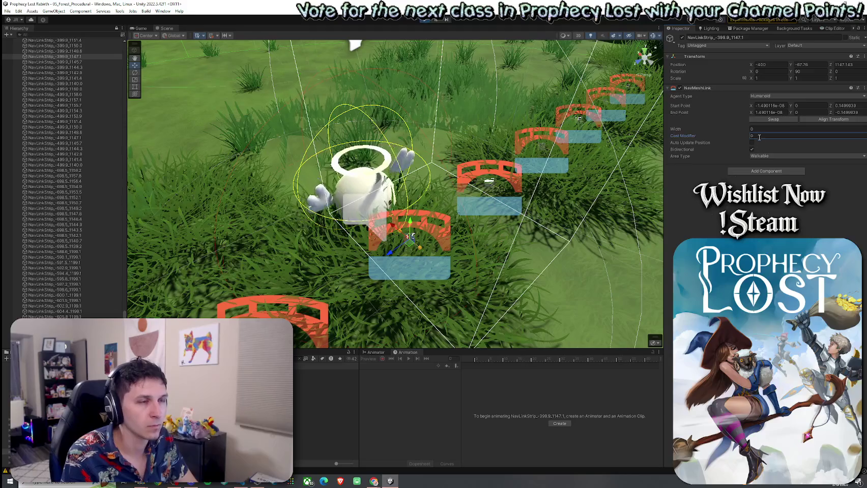
key("Tab")
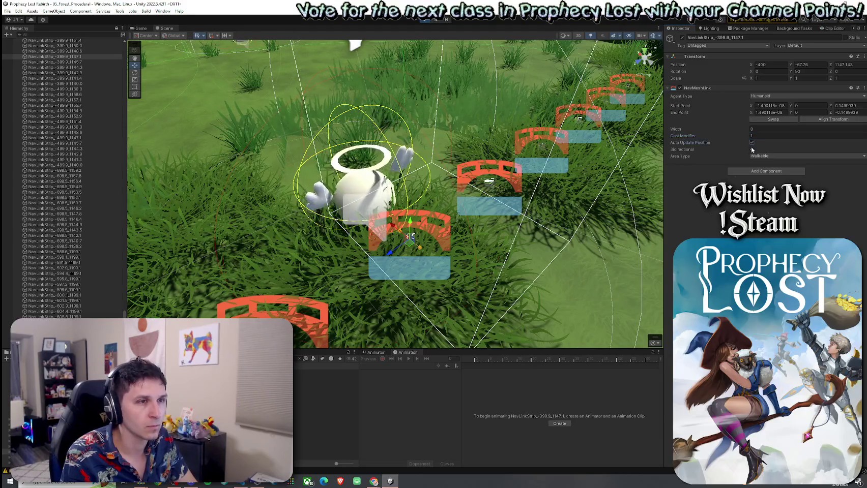
left_click(753, 156)
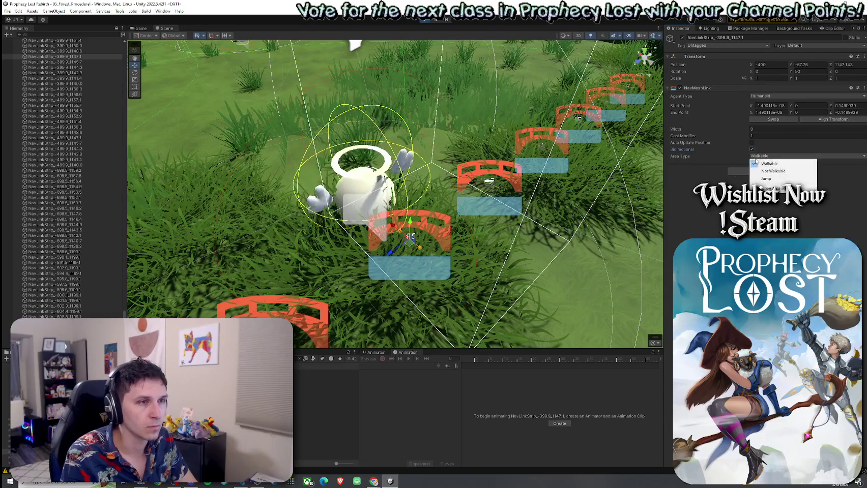
left_click(763, 213)
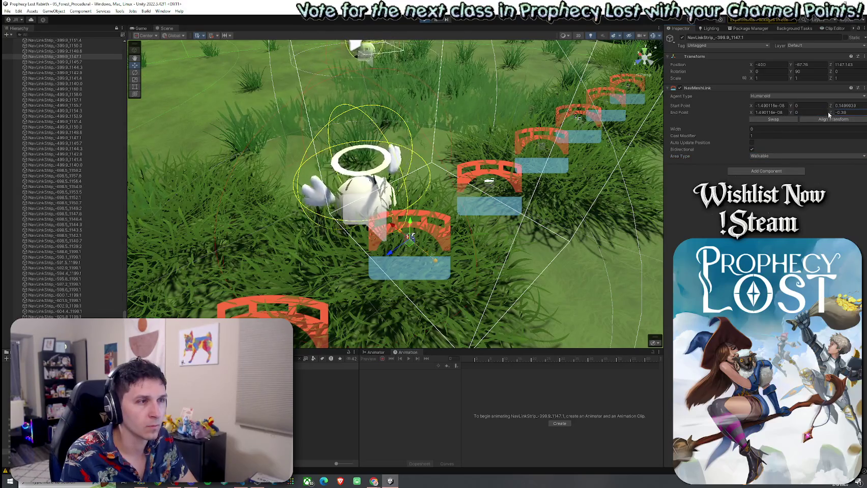
type("0.3")
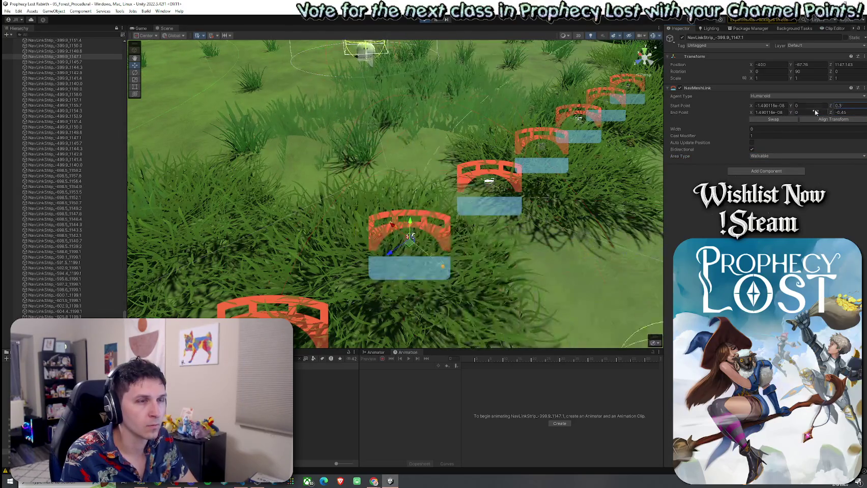
left_click(139, 28)
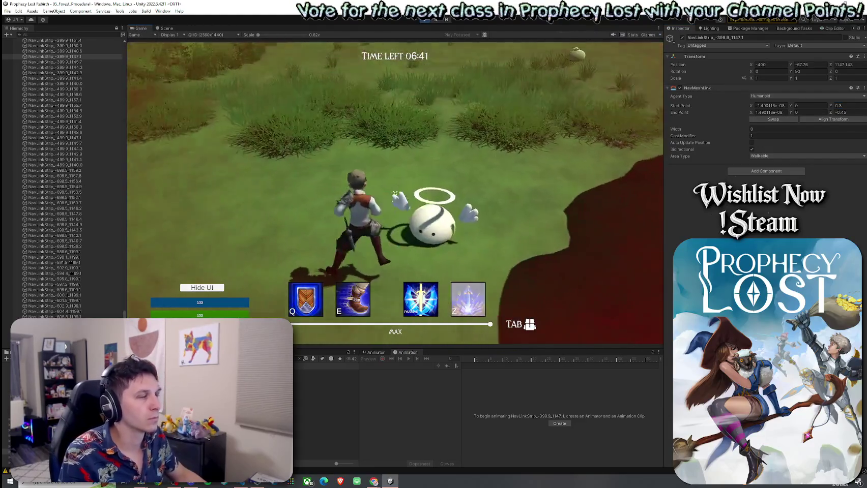
- Run the character across the grass, then begin editing the link's End Point Z
key("w")
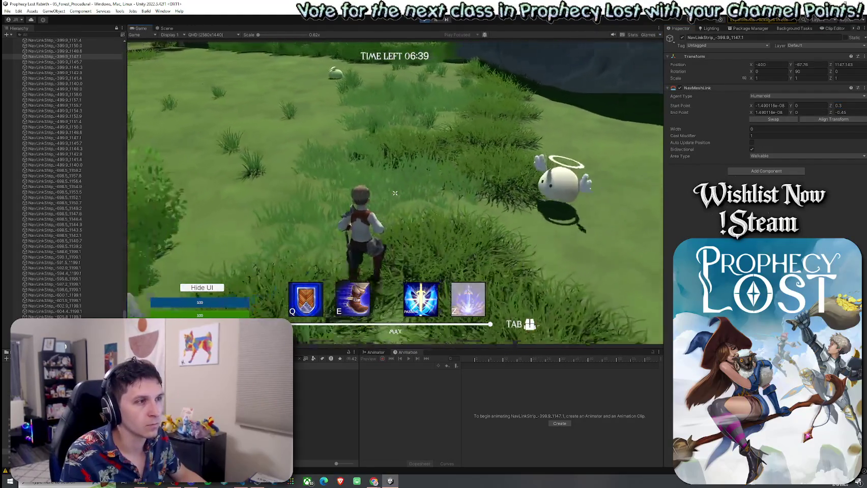
key("w")
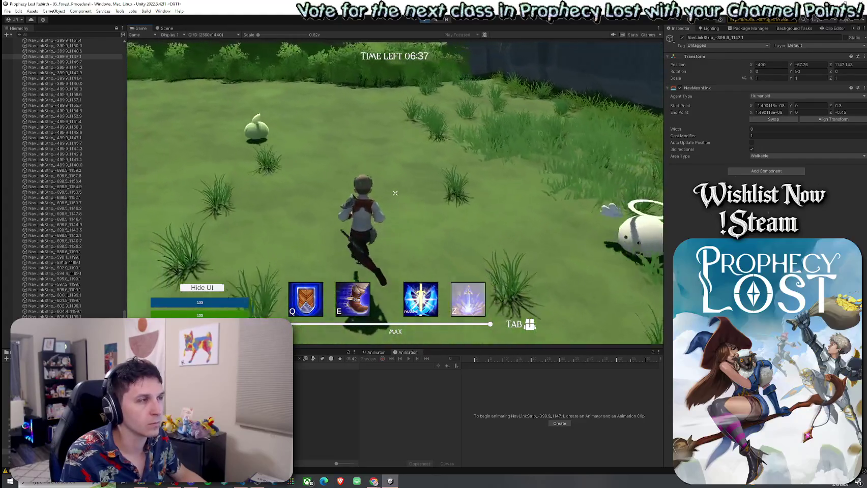
key("w")
key("super")
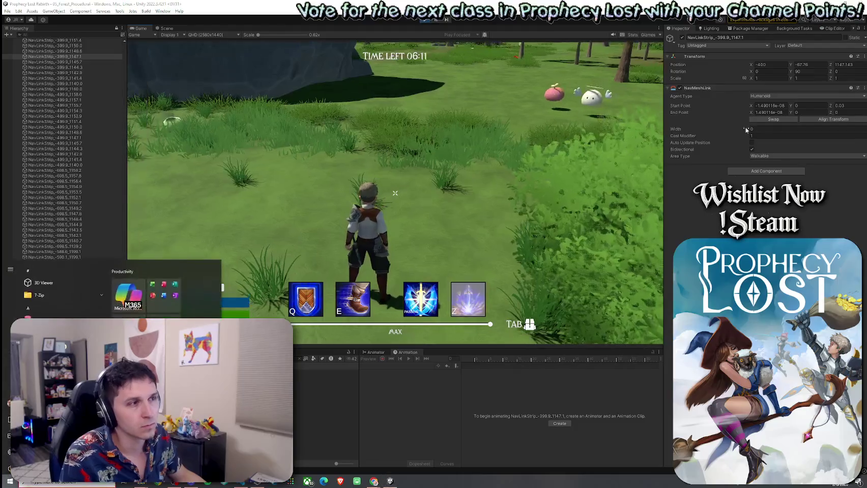
left_click(847, 112)
type("-10")
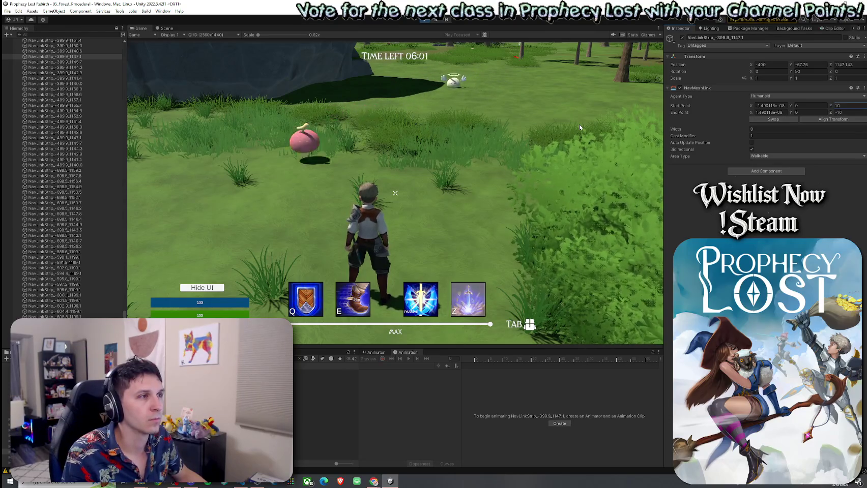
- Run the character through the generated forest modules toward the rocks and trees
key("w")
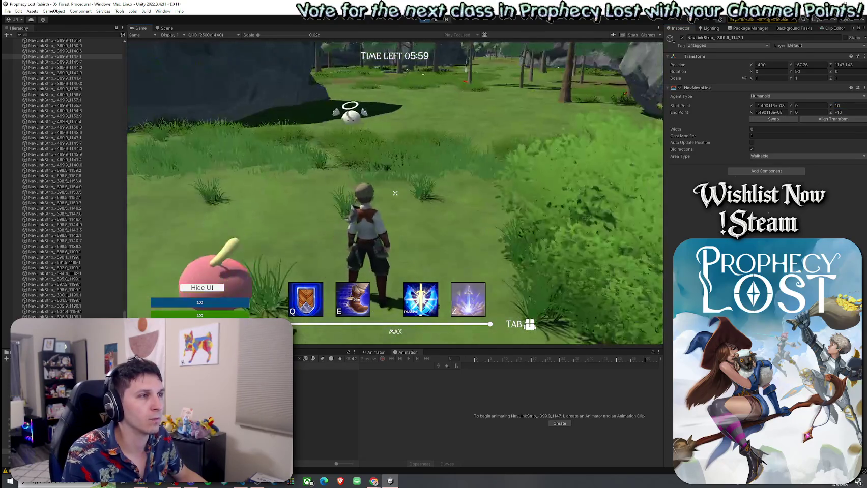
key("w")
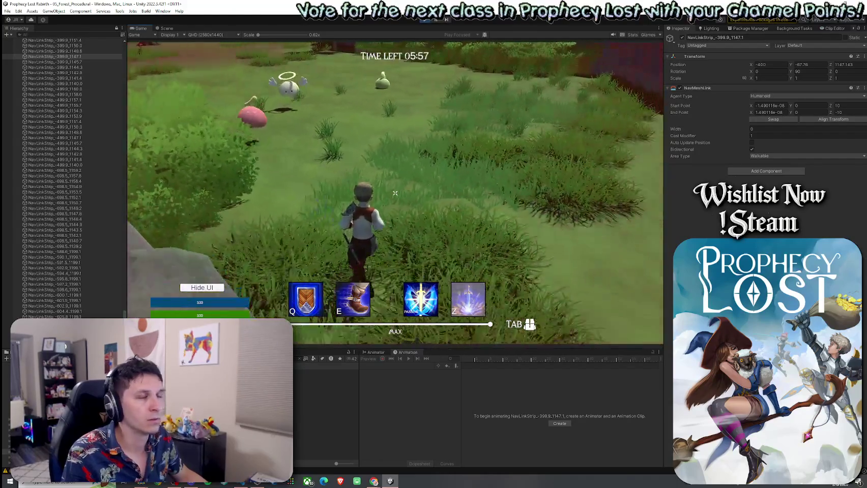
key("w")
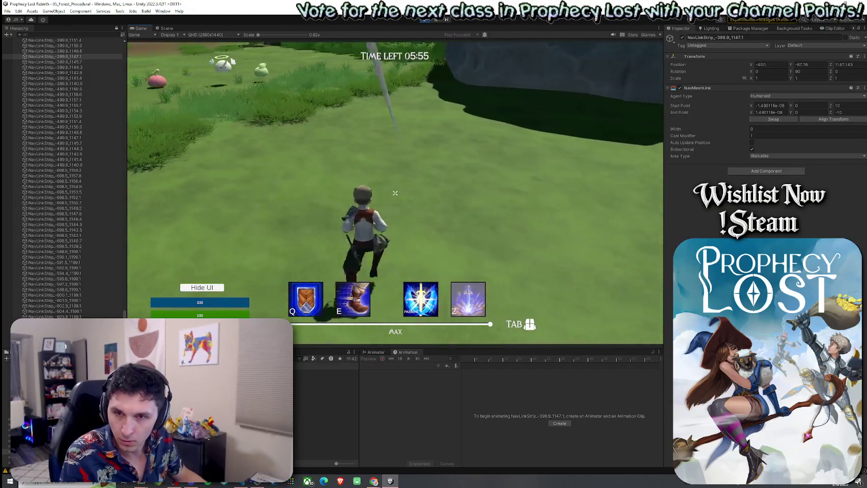
key("w")
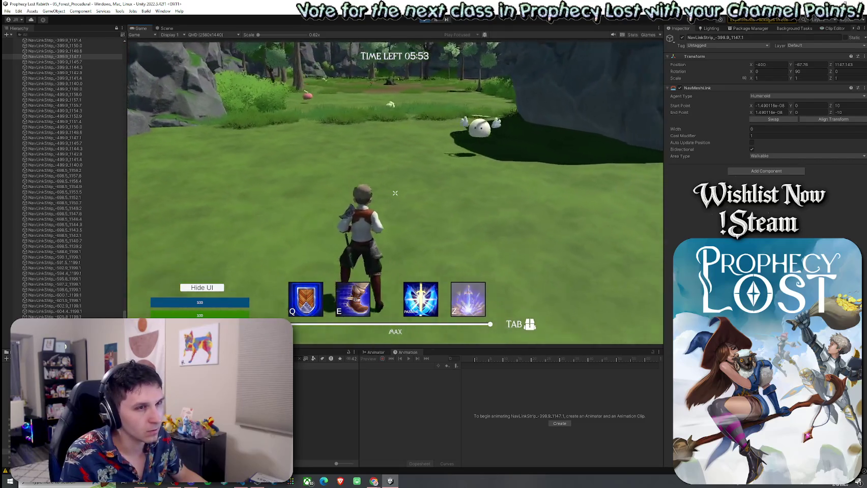
key("w")
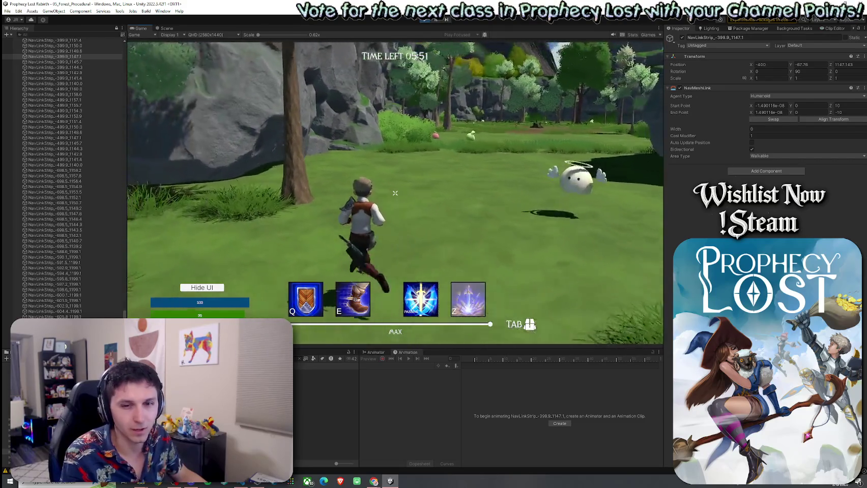
key("w")
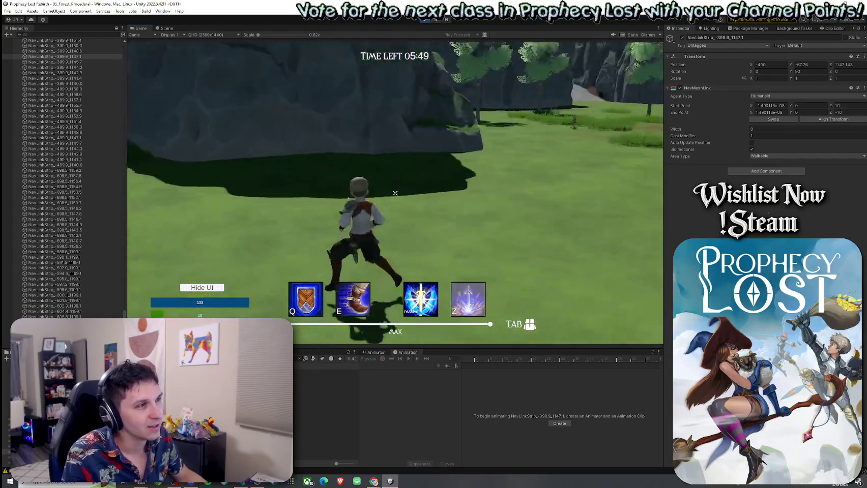
key("w")
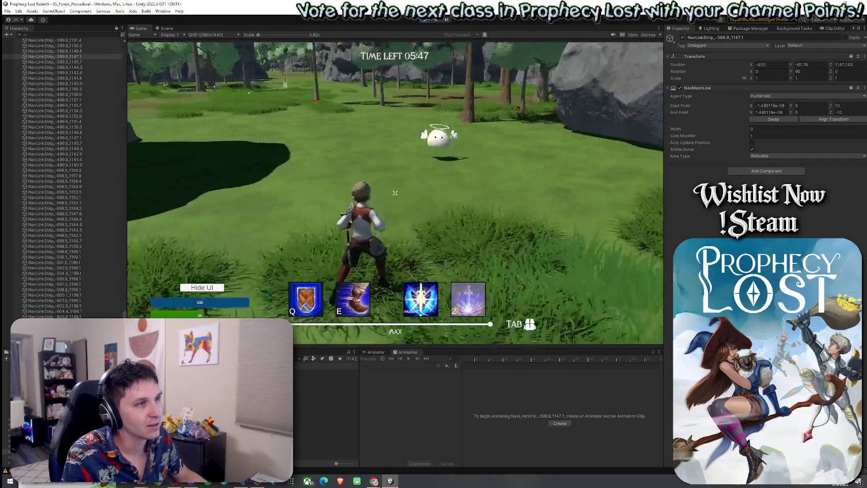
key("w")
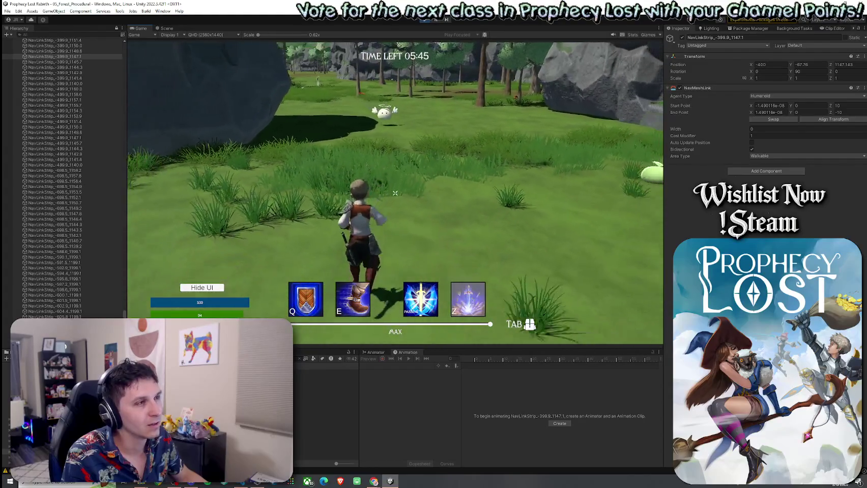
key("w")
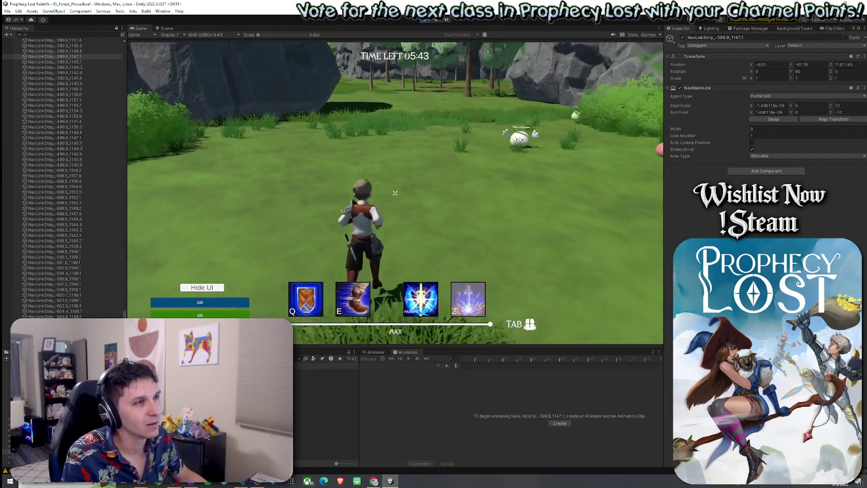
key("w")
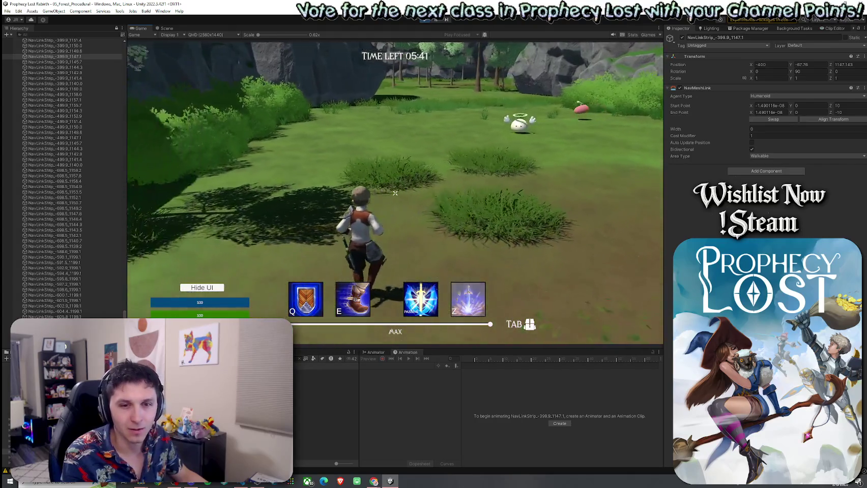
key("w")
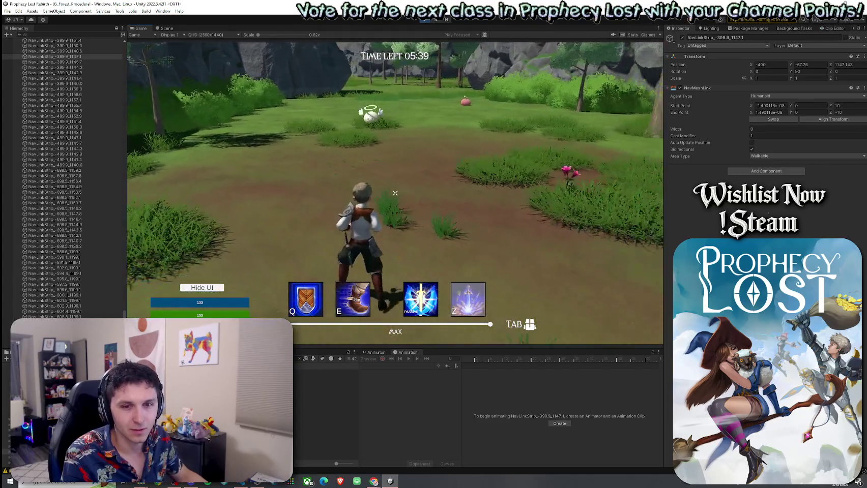
key("w")
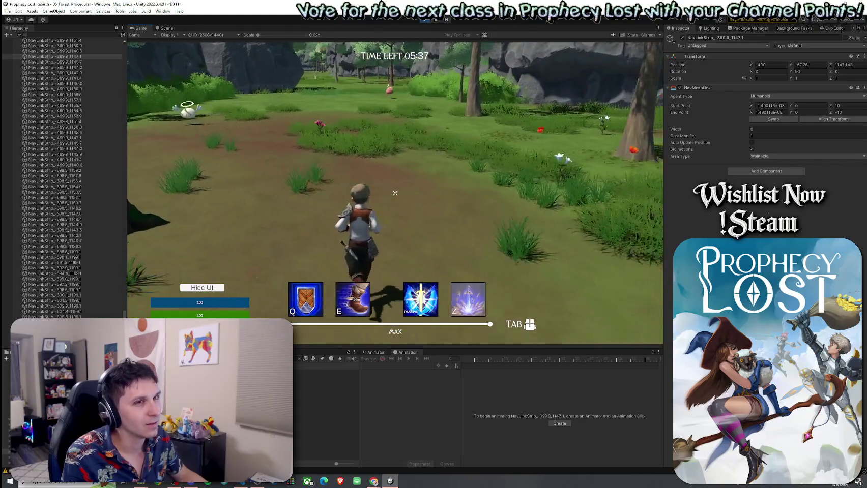
key("w")
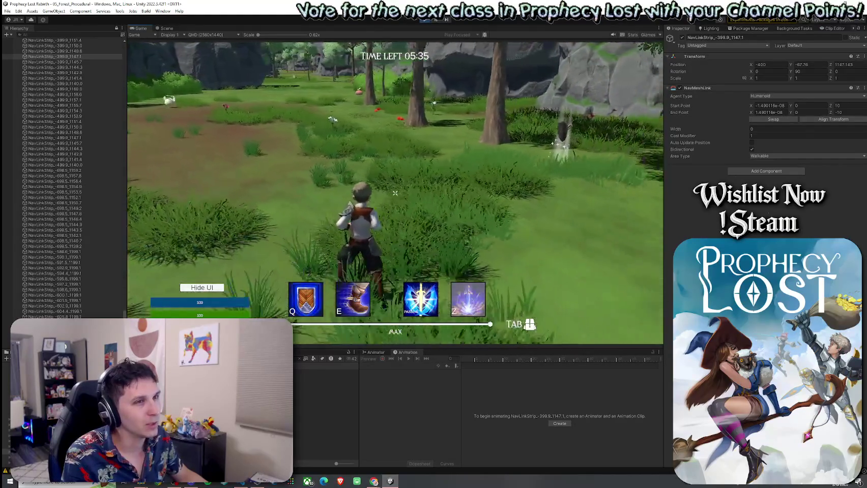
key("w")
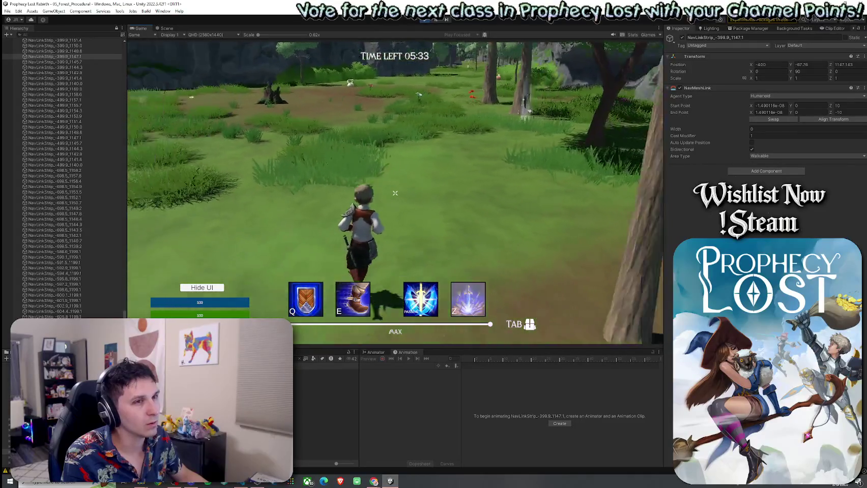
key("w")
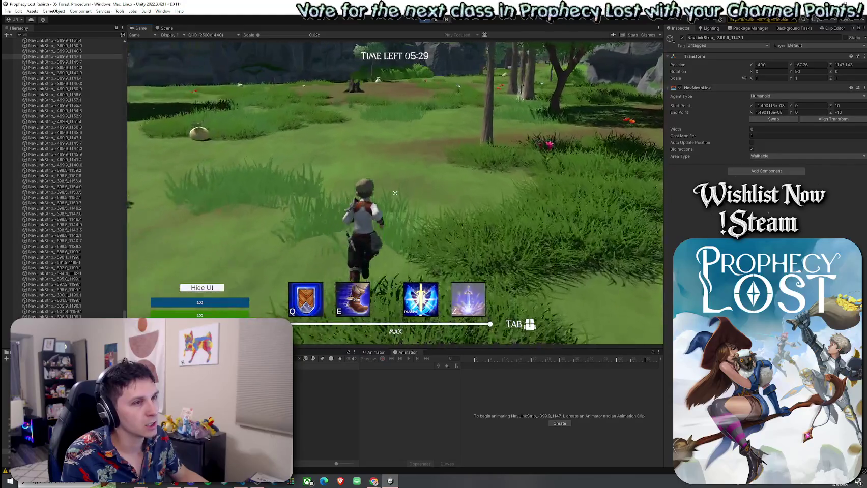
key("super")
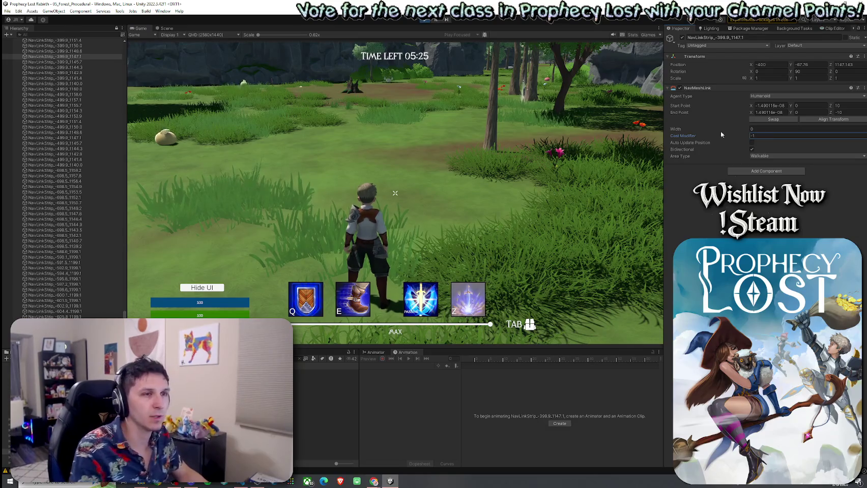
- Return focus to the game and keep running the character through the forest map
left_click(394, 193)
key("w")
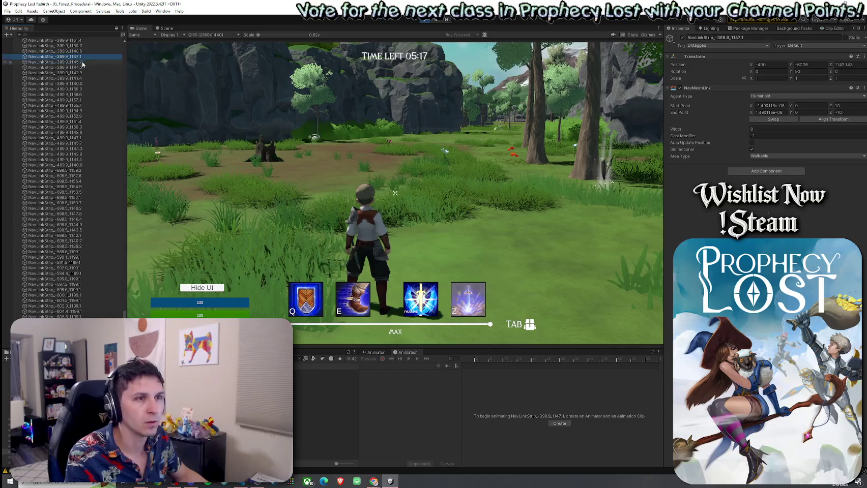
left_click(395, 194)
key("w")
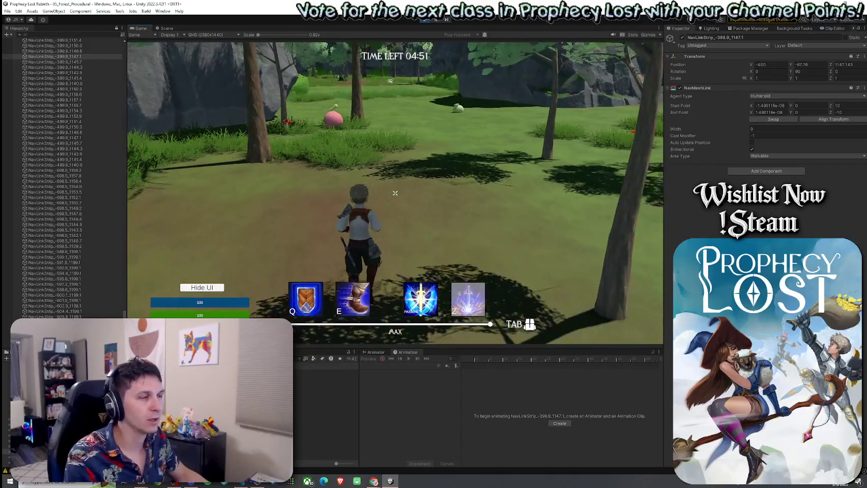
key("super")
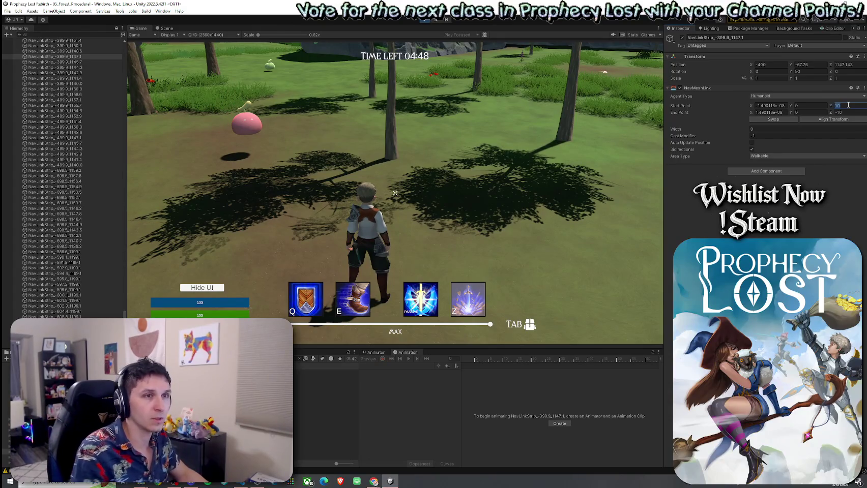
type("2")
key("w")
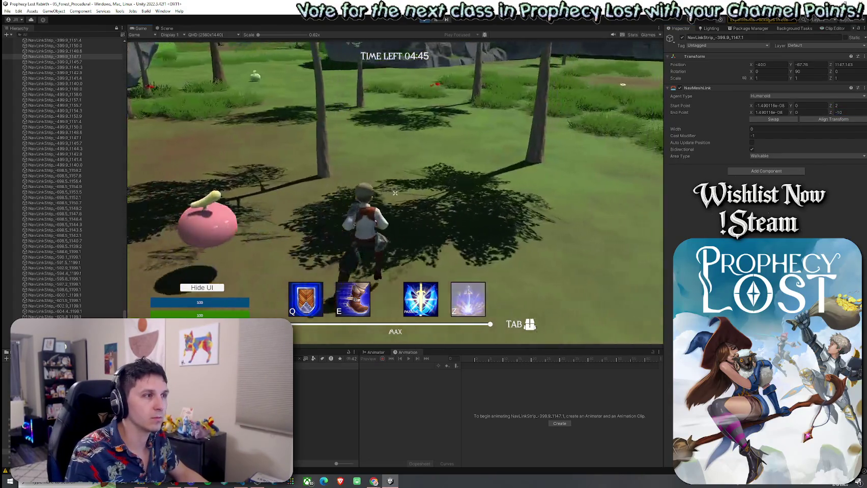
key("w")
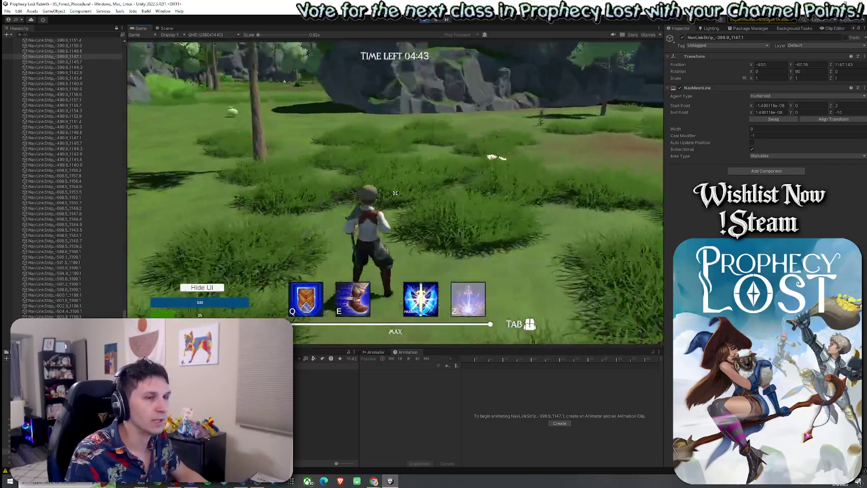
key("w")
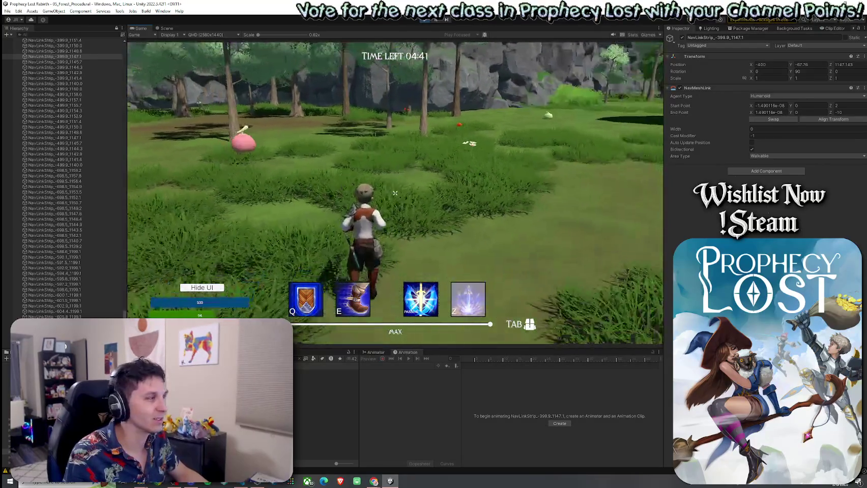
key("w")
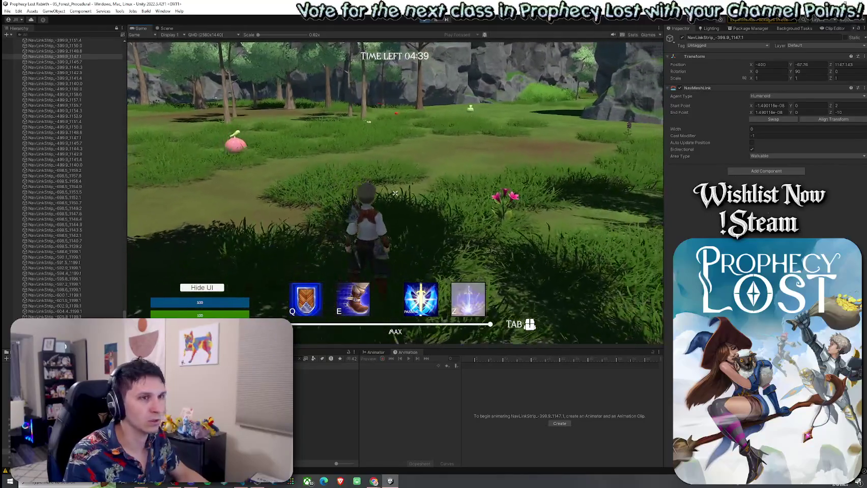
- Set the NavMeshLink End Point Z to -2
key("super")
left_click(848, 113)
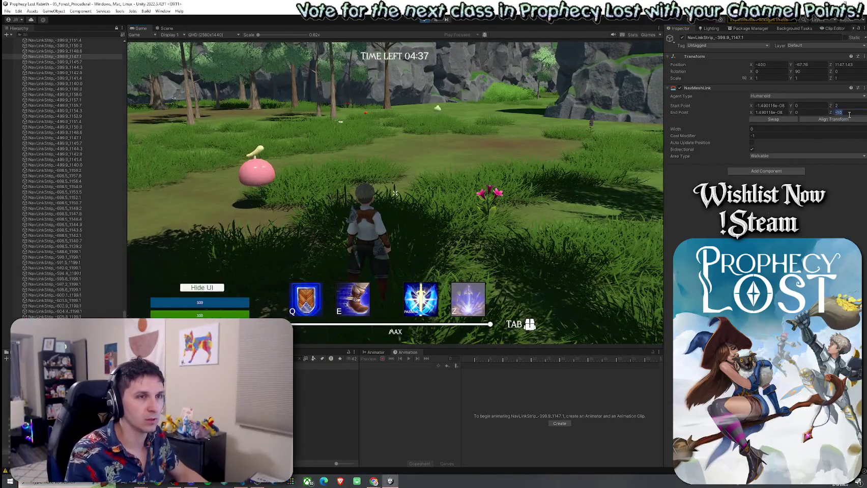
type("-2")
key("Return")
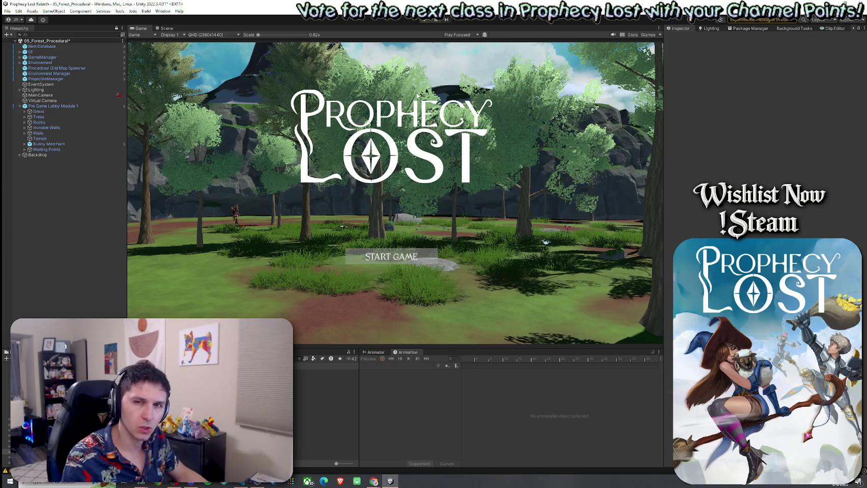
- Select the Procedural Grid Map Spawner, save the scene and click START GAME
left_click(61, 69)
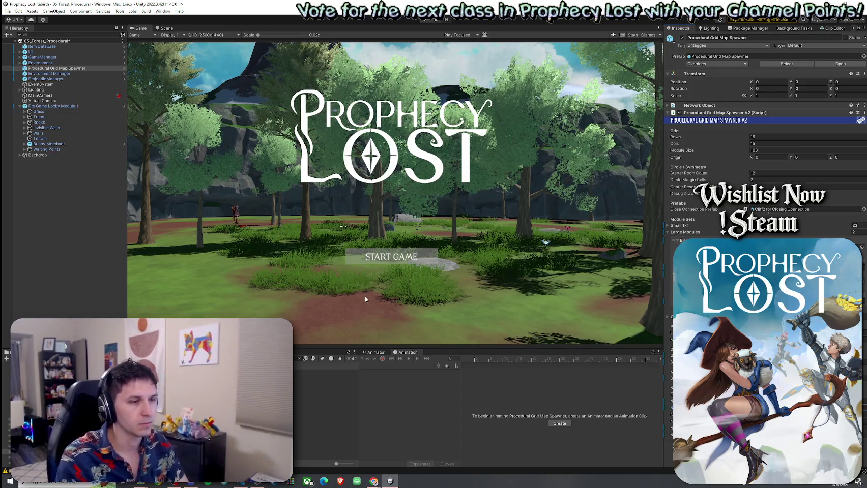
left_click(8, 11)
left_click(24, 44)
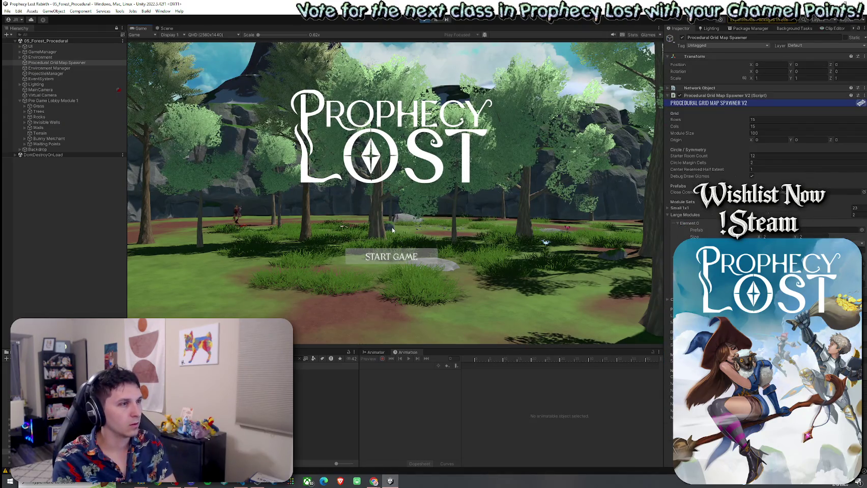
left_click(391, 256)
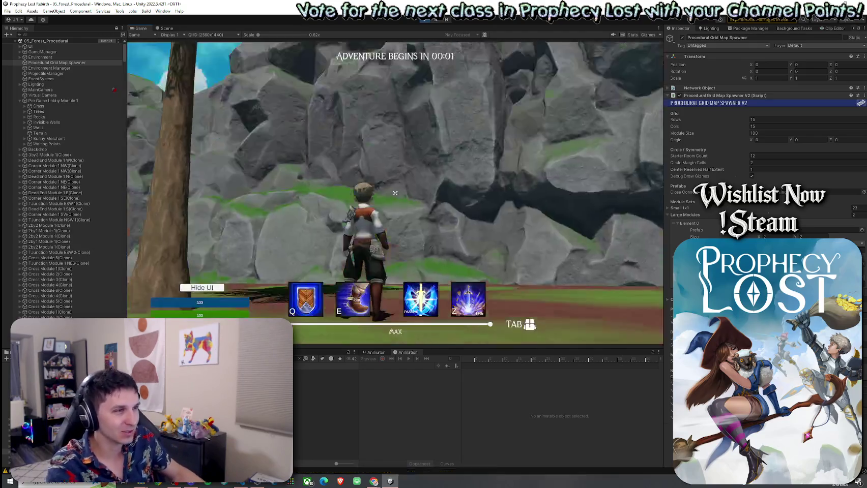
- Run the character into the forest clearing, then search the Hierarchy for 'player' and select Player(Clone)
key("w")
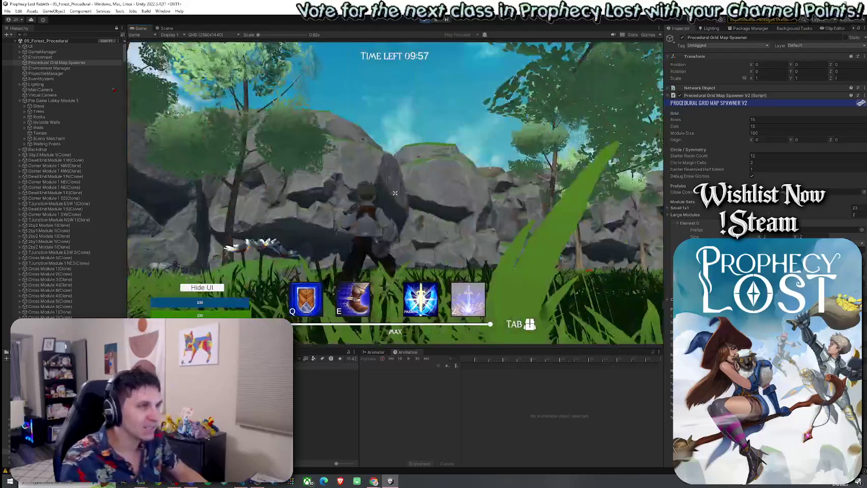
key("w")
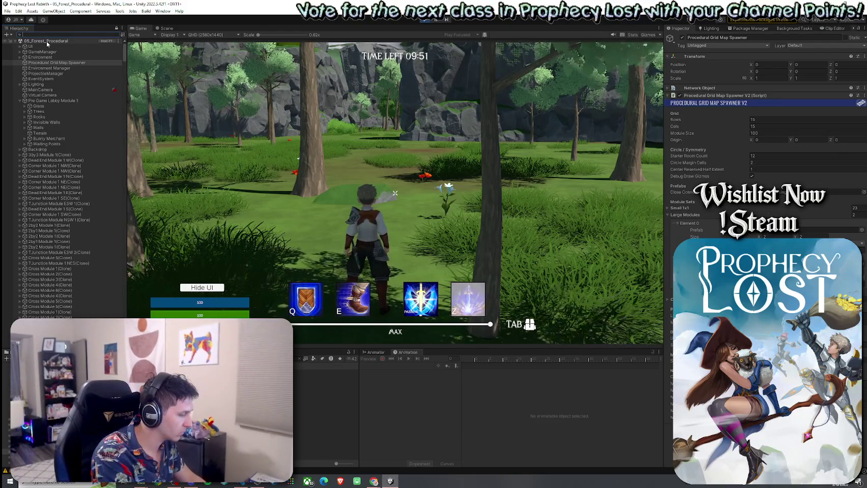
type("player")
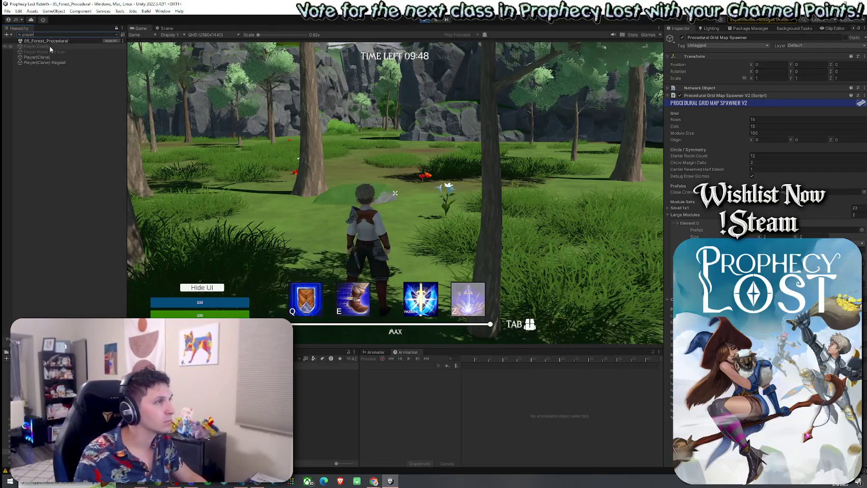
left_click(43, 57)
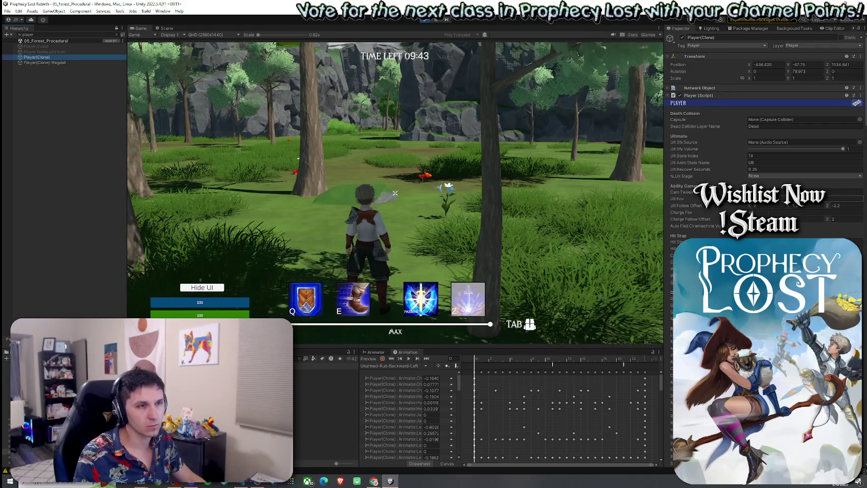
- Run the character into the open meadow, then leave game control for the editor
scroll(763, 153, "down", 8)
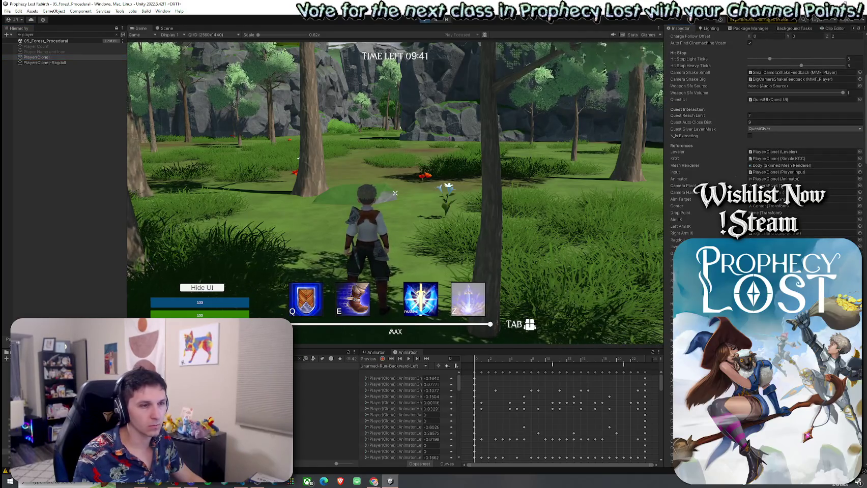
key("w")
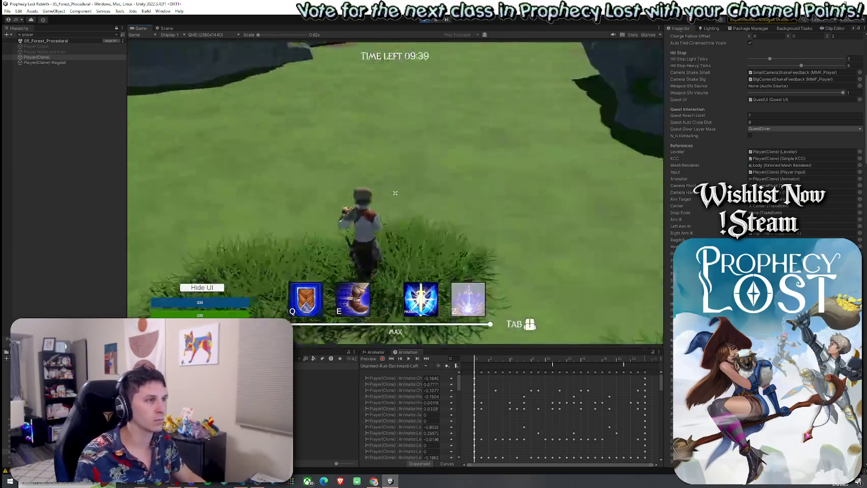
key("super")
- Collapse Player (Script), expand and fold Health (Script) to check it, then re-expand Player
scroll(763, 112, "up", 8)
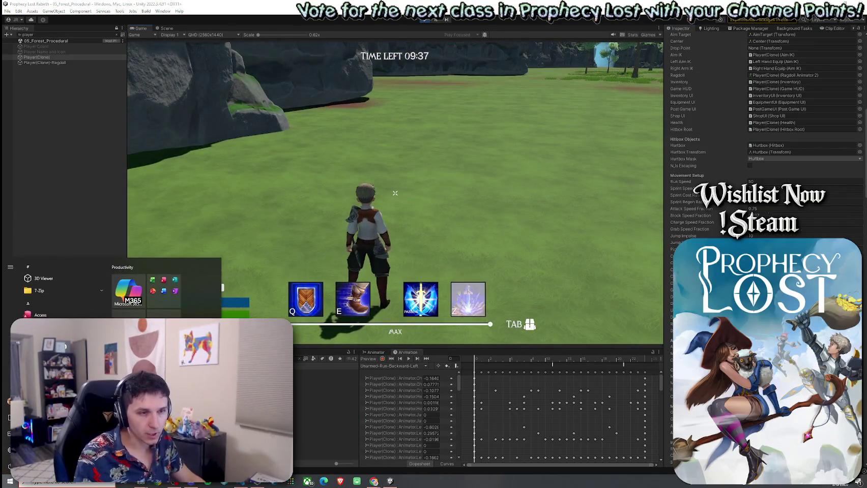
scroll(763, 127, "up", 10)
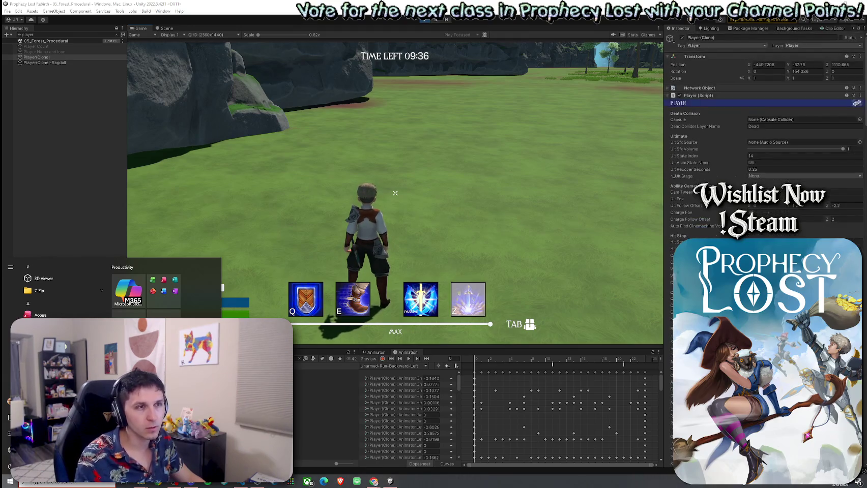
left_click(668, 96)
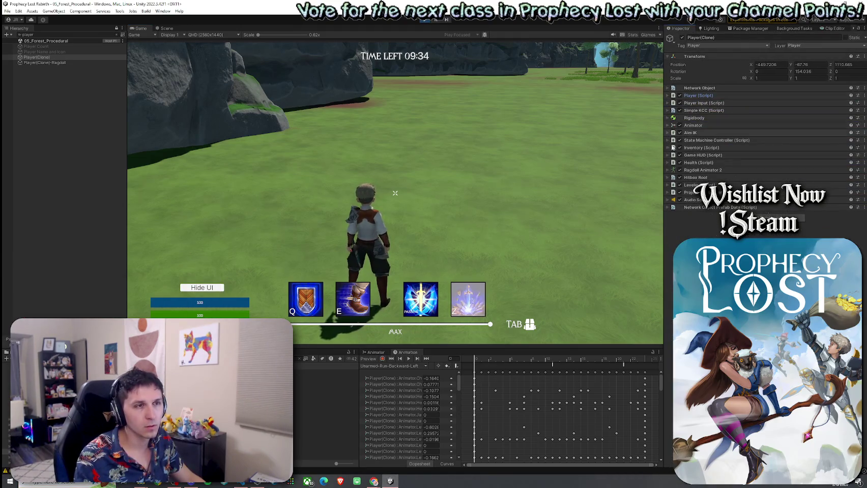
left_click(668, 162)
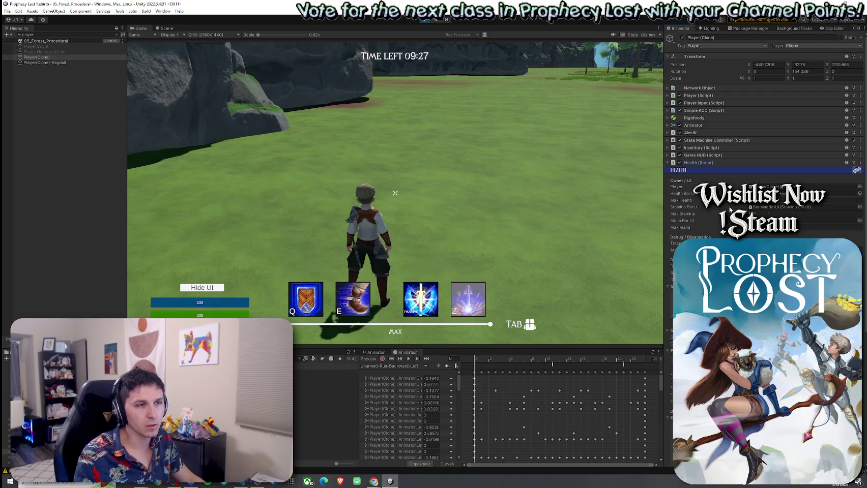
left_click(671, 165)
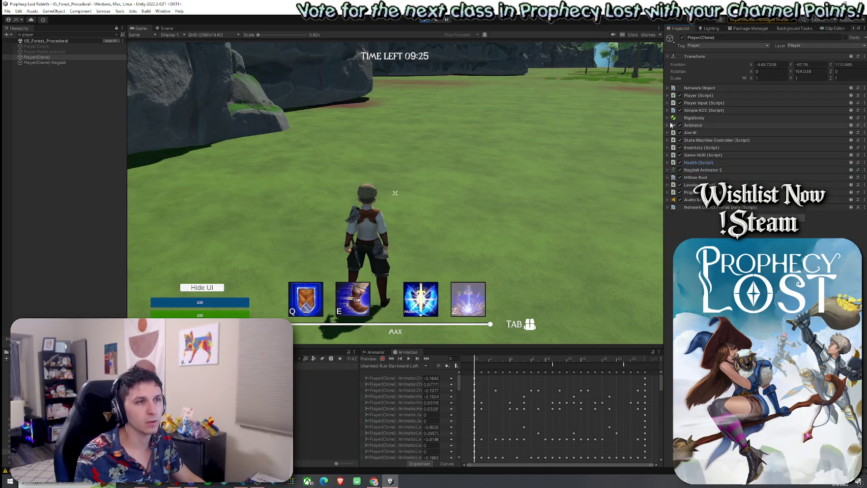
left_click(670, 96)
- Run the character past the rock toward the trees beside the rock cliffs
left_click(395, 193)
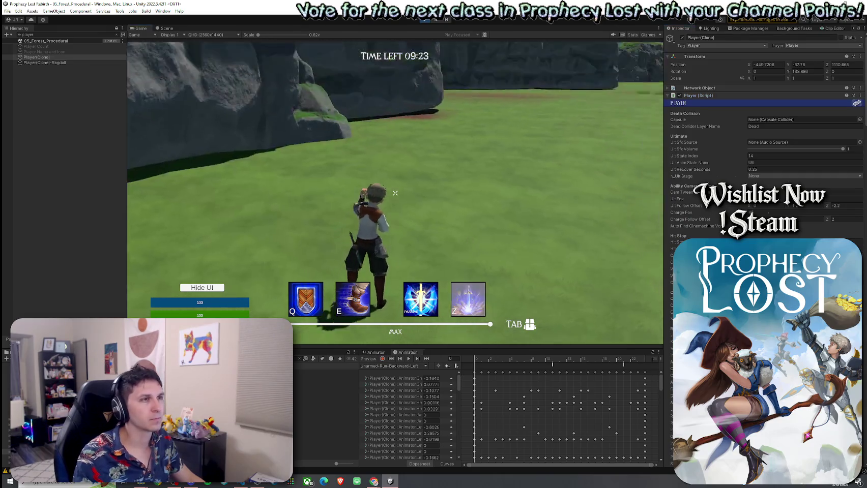
key("w")
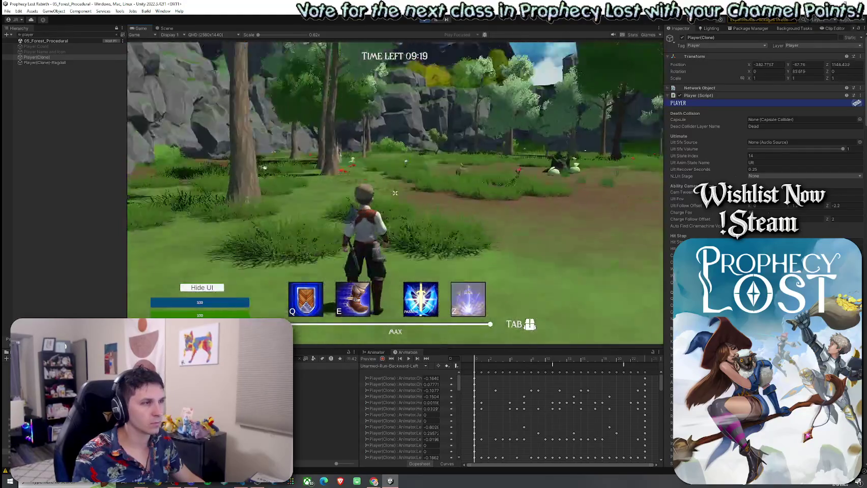
key("super")
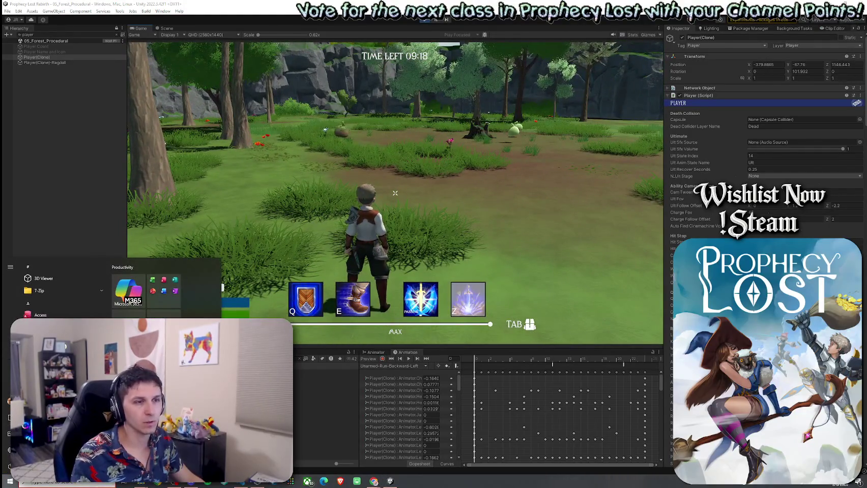
scroll(763, 127, "down", 5)
key("Escape")
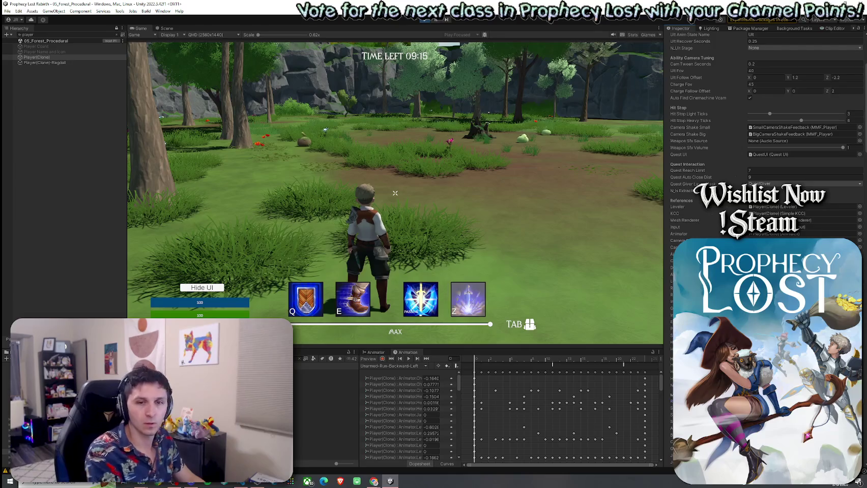
key("w")
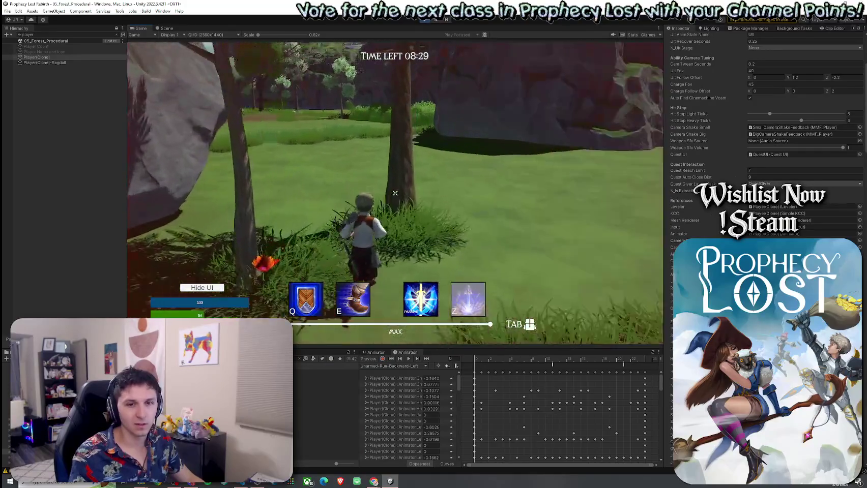
- Sprint past the tree into the clearing and turn to face the rock wall
key("w")
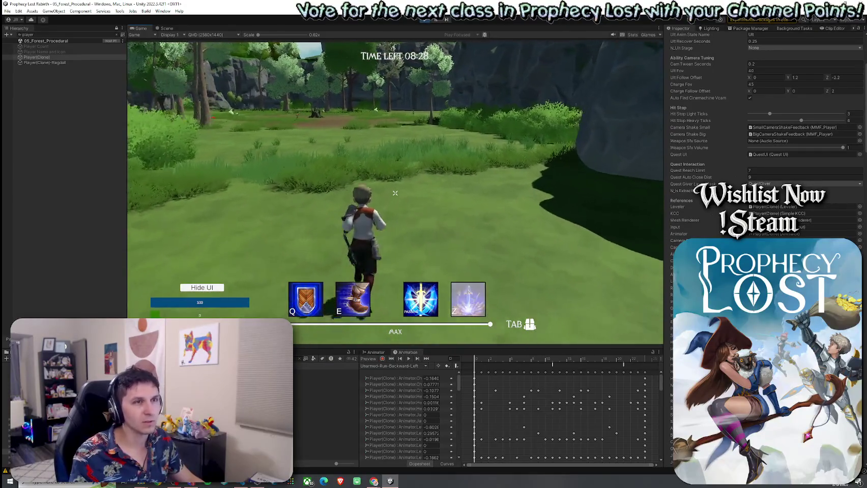
key("w")
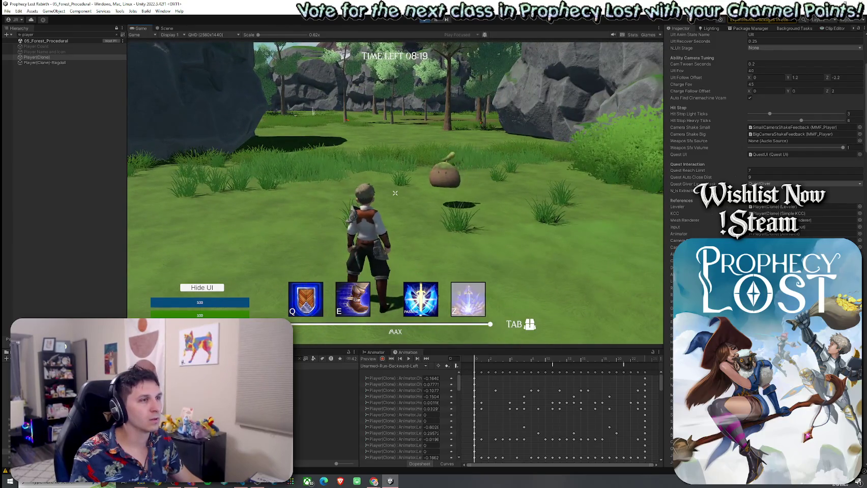
key("w")
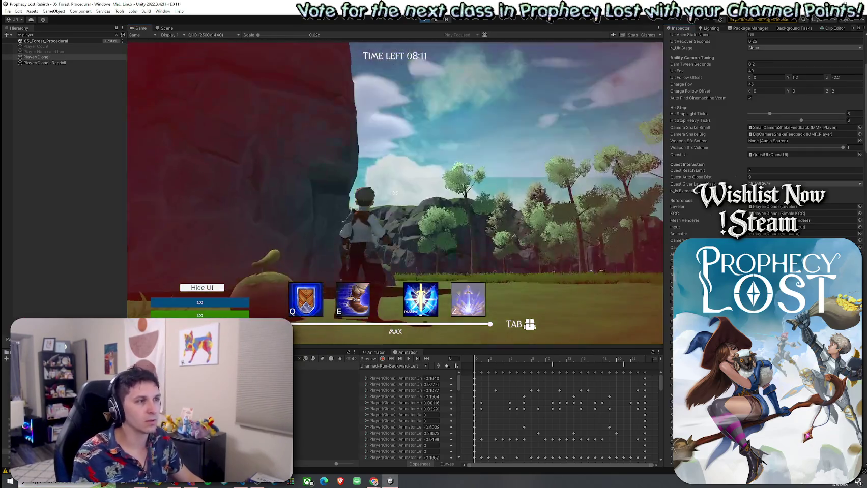
key("a")
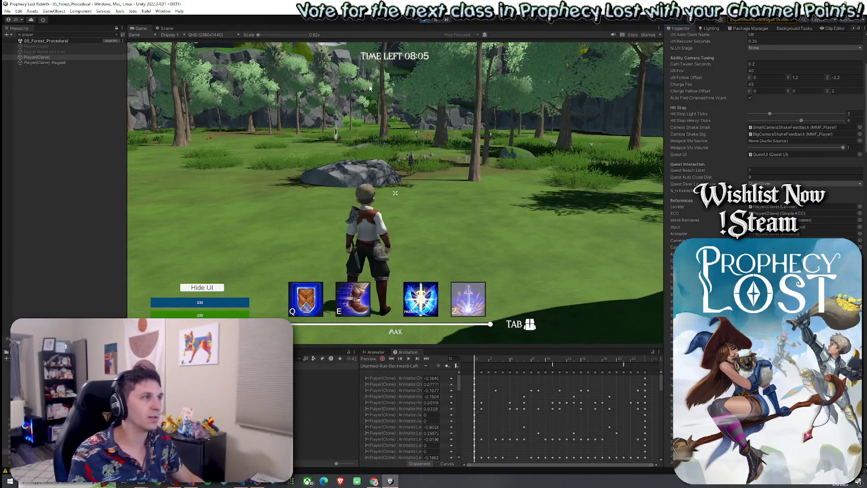
- Switch to the Scene view, orbit around the level, and select a NavLinkStrip
left_click(166, 28)
mouse_move(391, 186)
left_mouse_down()
mouse_move(272, 197)
mouse_move(232, 218)
mouse_move(290, 168)
mouse_move(121, 187)
mouse_move(91, 130)
mouse_move(46, 111)
mouse_move(58, 161)
left_mouse_up()
left_click(376, 256)
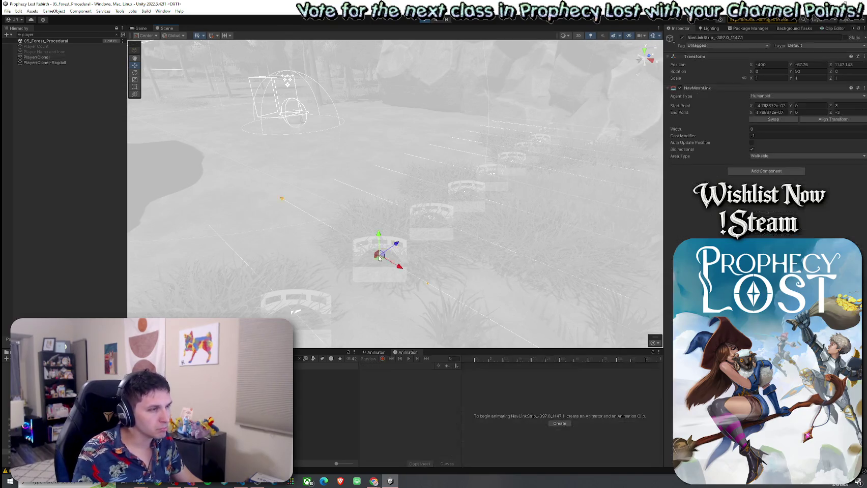
left_click(123, 34)
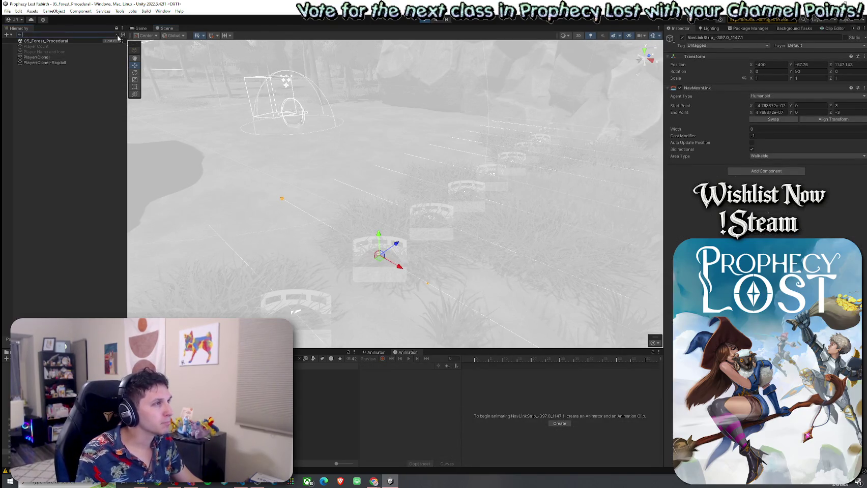
left_click(84, 284, "shift")
key("f")
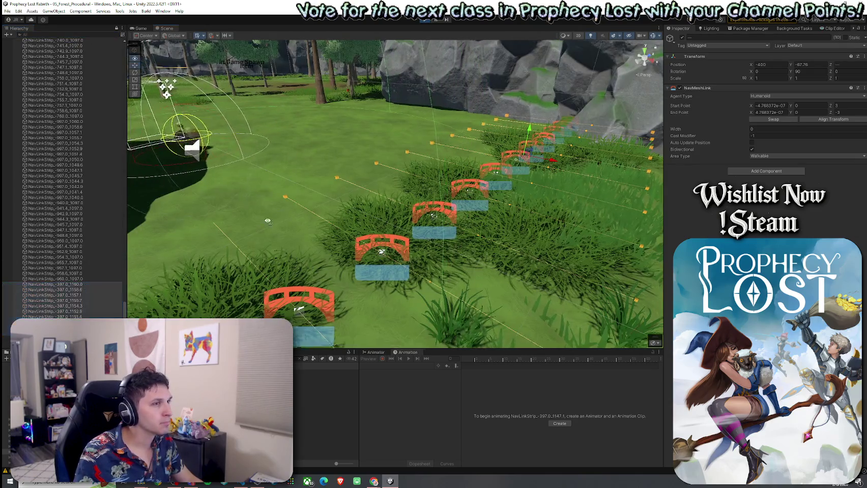
scroll(88, 205, "down", 5)
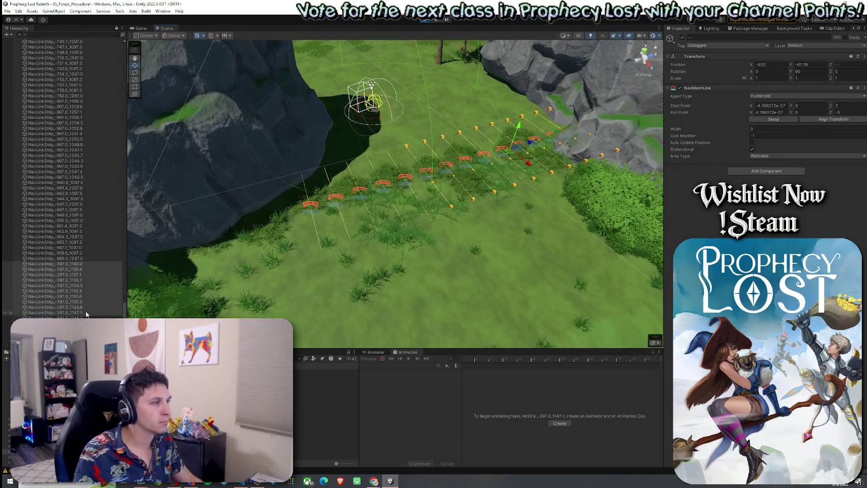
left_click(87, 205)
left_click(84, 283, "shift")
left_click_drag(326, 214, 362, 212)
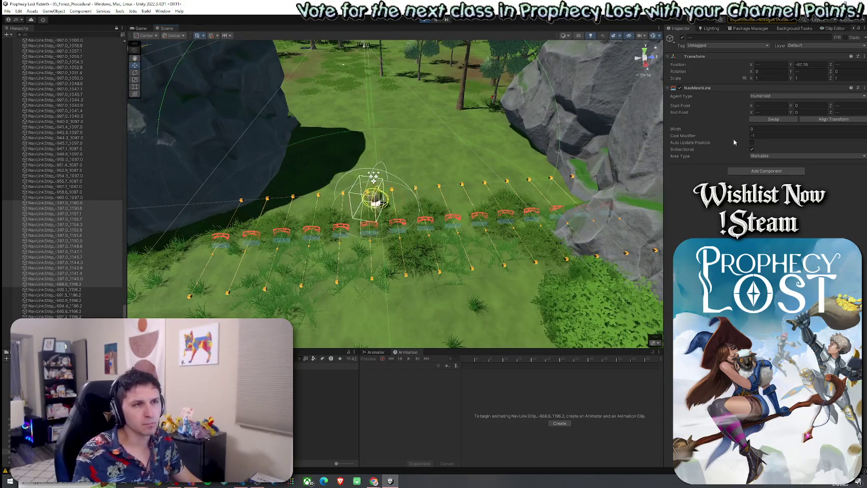
left_click(853, 104)
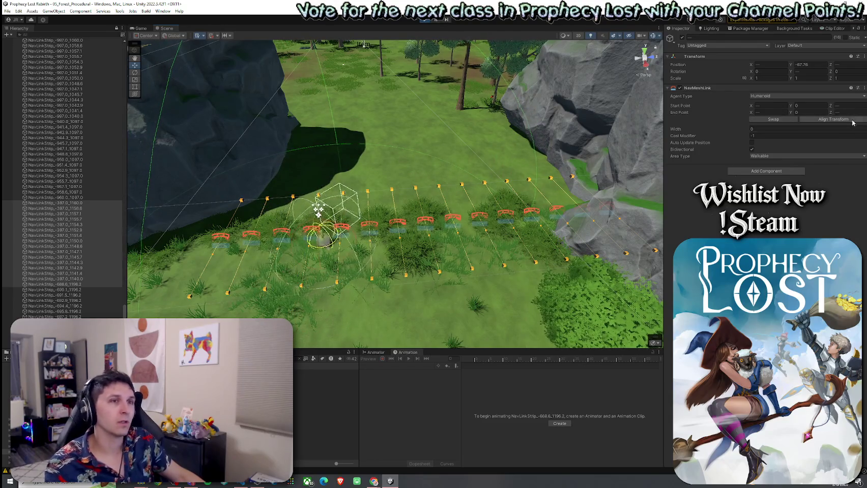
- Set NavMeshLink Start Point Z to 2 and End Point Z to -2, then view the links top-down
left_click(855, 105)
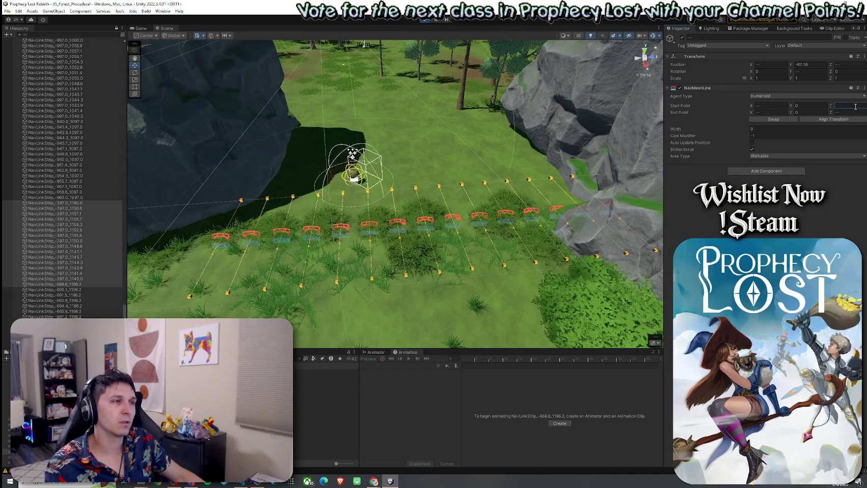
type("2")
left_click(848, 112)
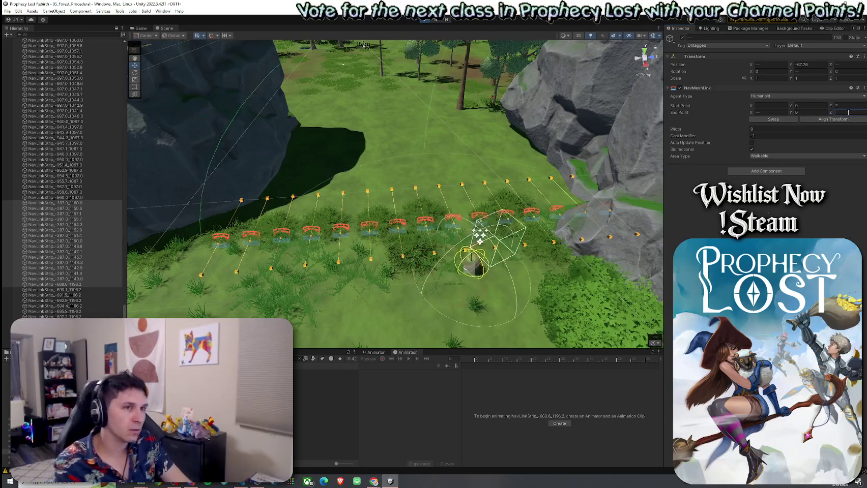
type("-2")
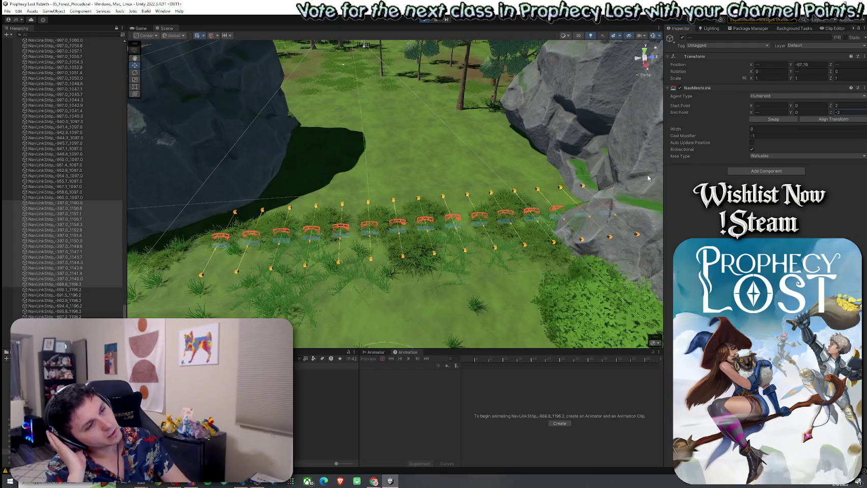
mouse_move(602, 135)
left_mouse_down()
mouse_move(401, 215)
mouse_move(439, 206)
left_mouse_up()
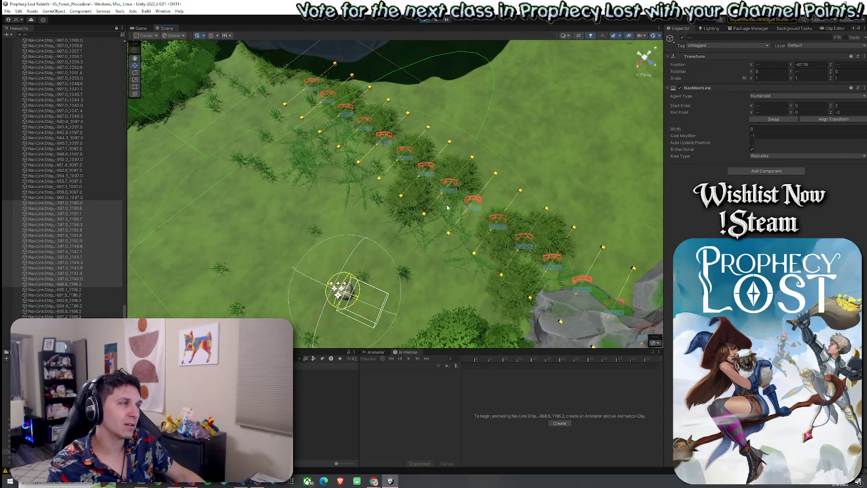
- Switch to the Game view to watch the live run with its timer HUD
left_click(139, 28)
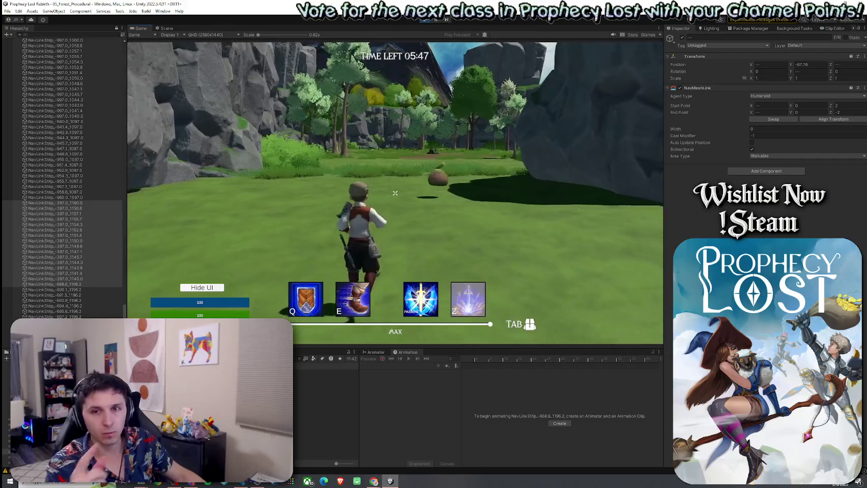
- Run the character past the slime creature and across the forest clearing toward the pot
key("w")
key("w")
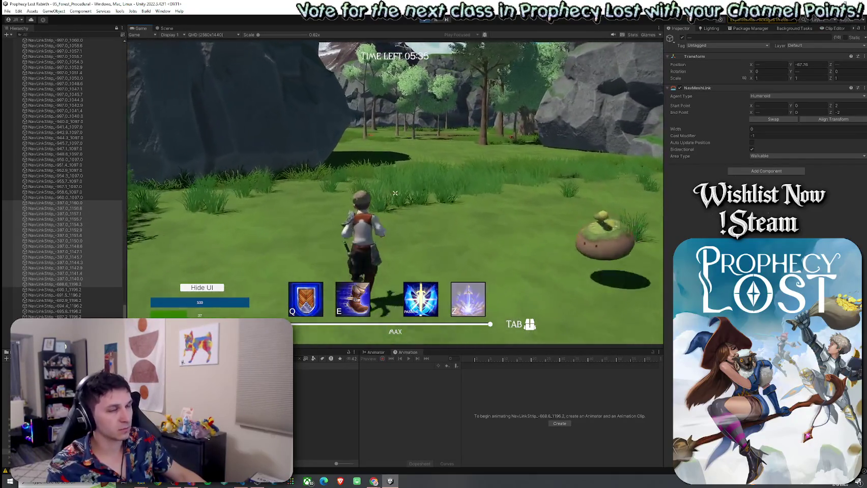
key("w")
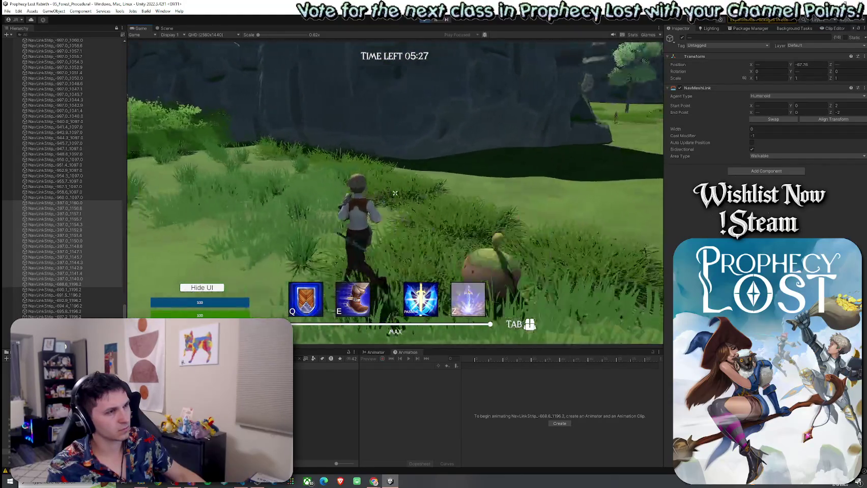
key("w")
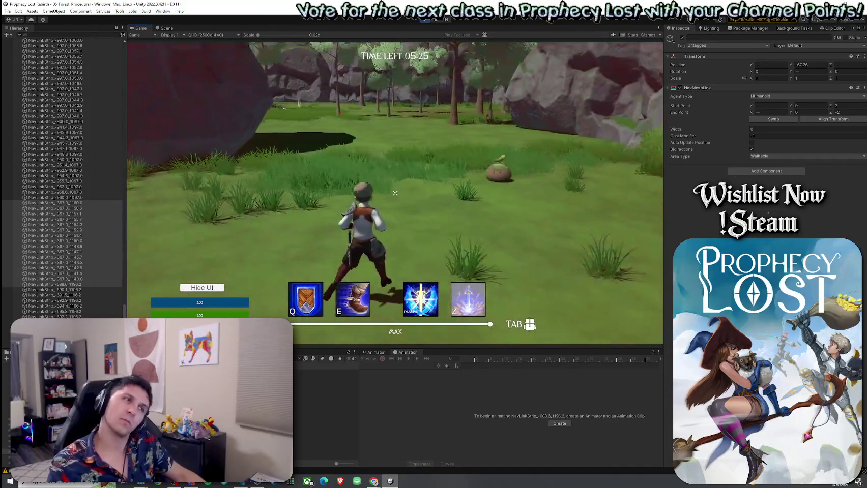
key("w")
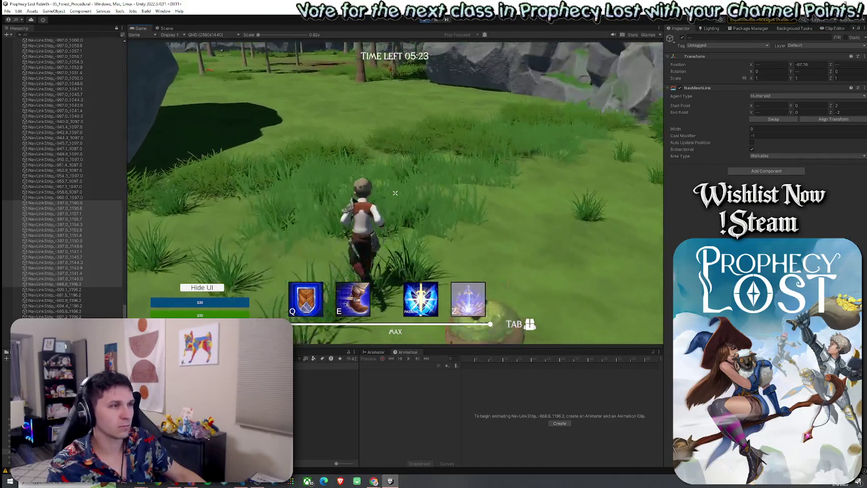
key("w")
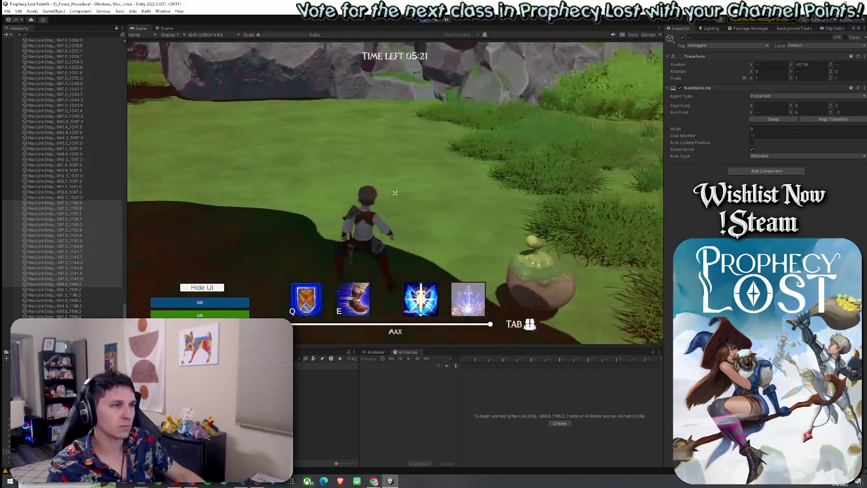
key("w")
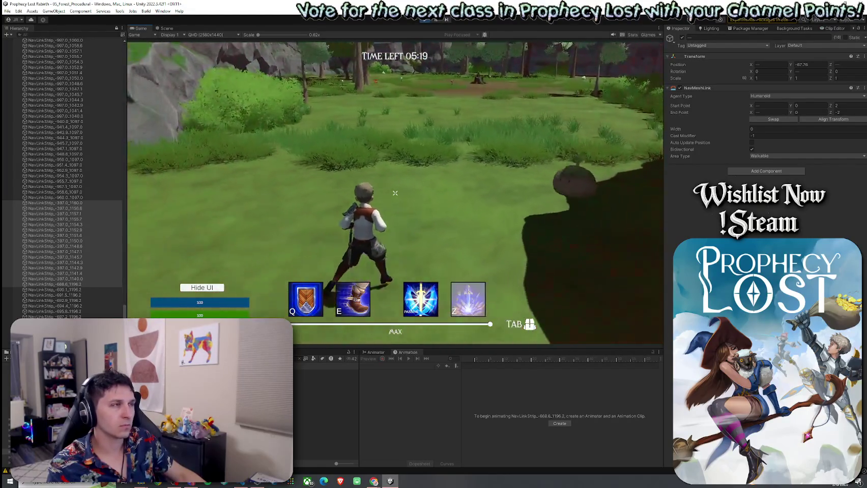
key("w")
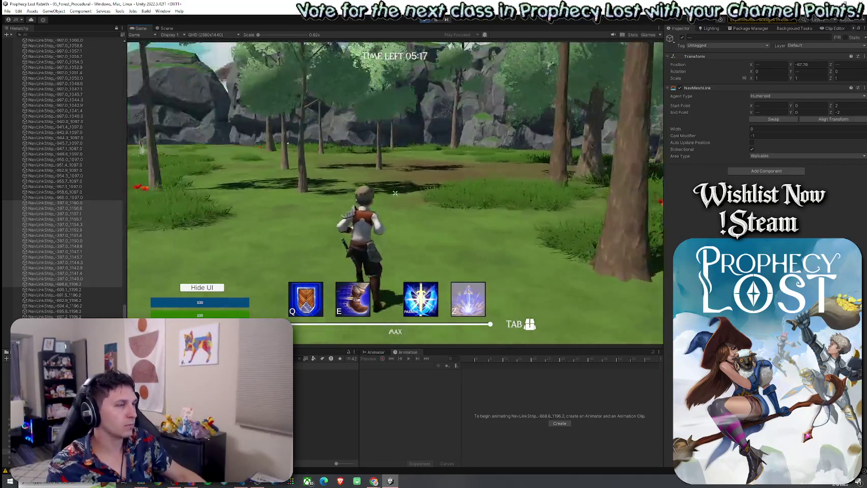
- Stop beside a tree, filter the Hierarchy for 'player', and select Player(Clone)
key("w")
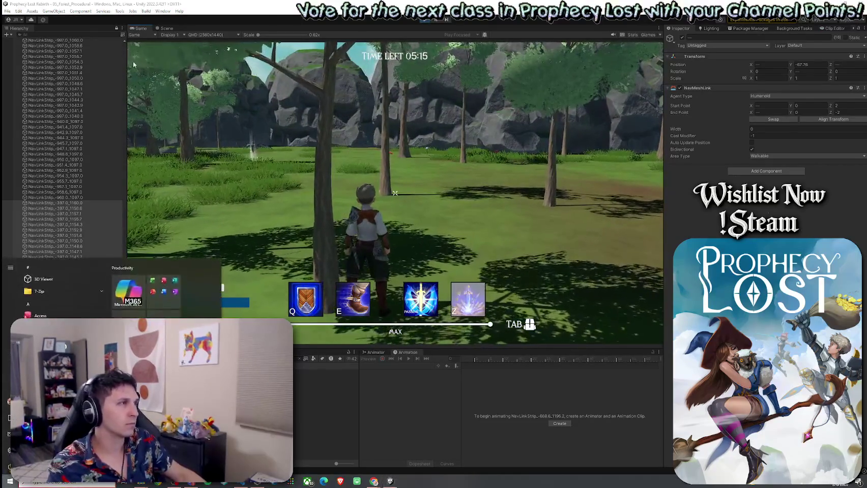
type("player")
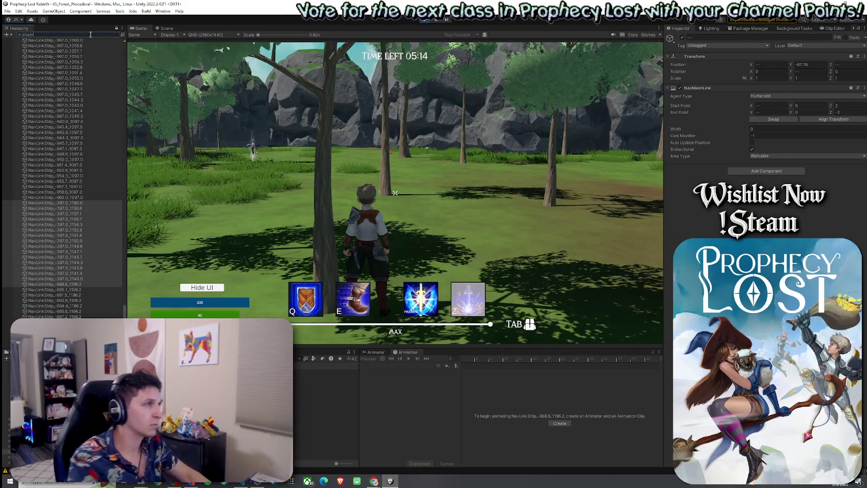
left_click(71, 57)
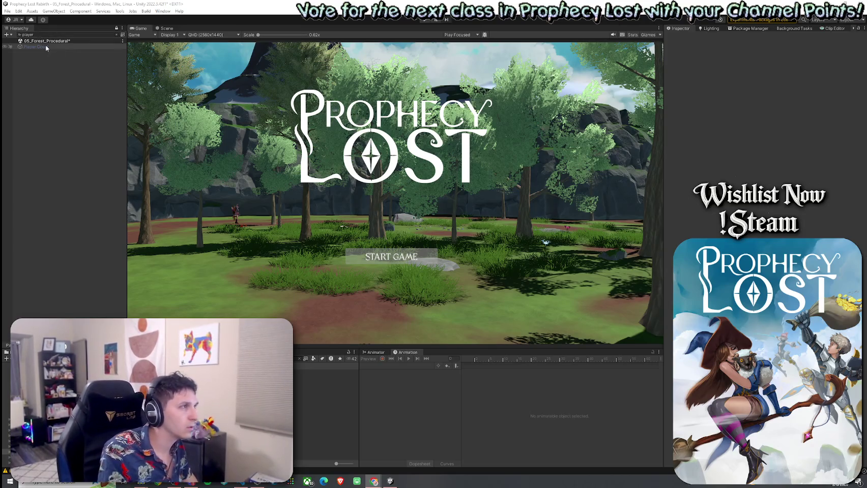
- Clear the 'player' filter and inspect Pre Game Lobby Module 1, Item Database and Procedural Grid Map Spawner
left_click(117, 35)
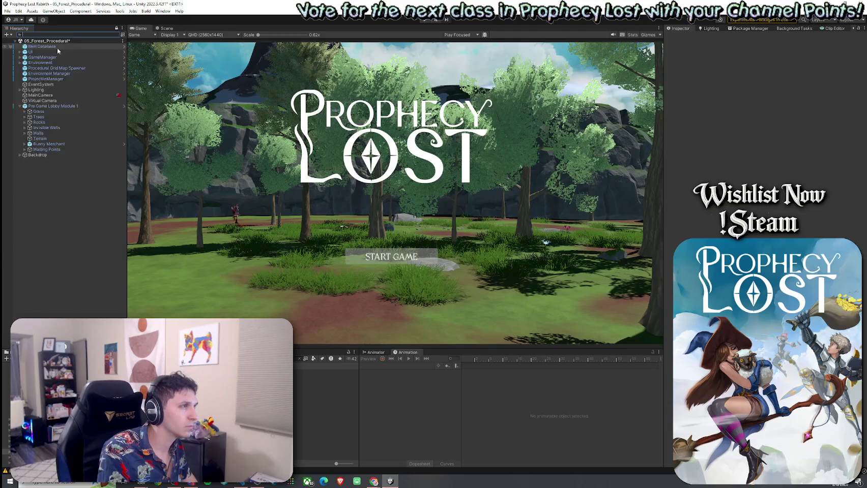
left_click(68, 106)
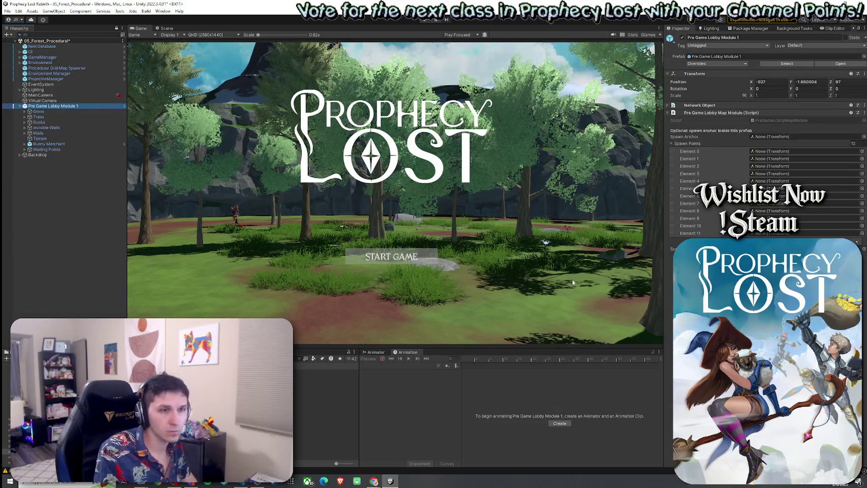
left_click(70, 46)
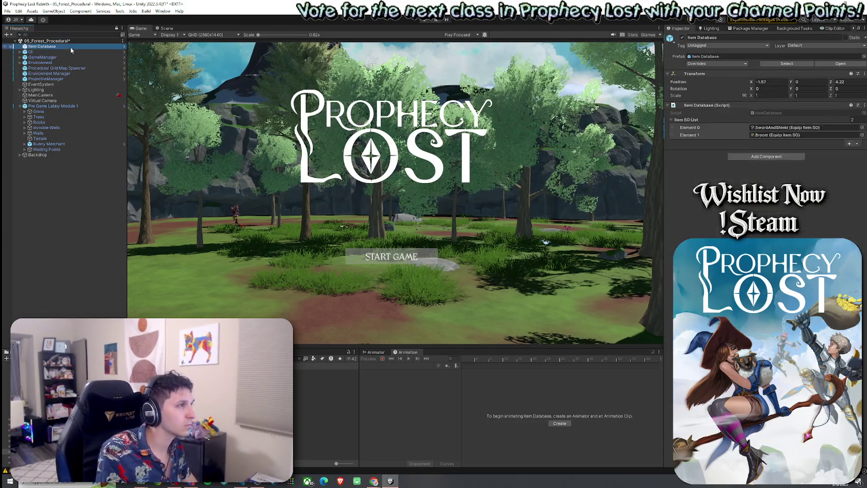
left_click(53, 68)
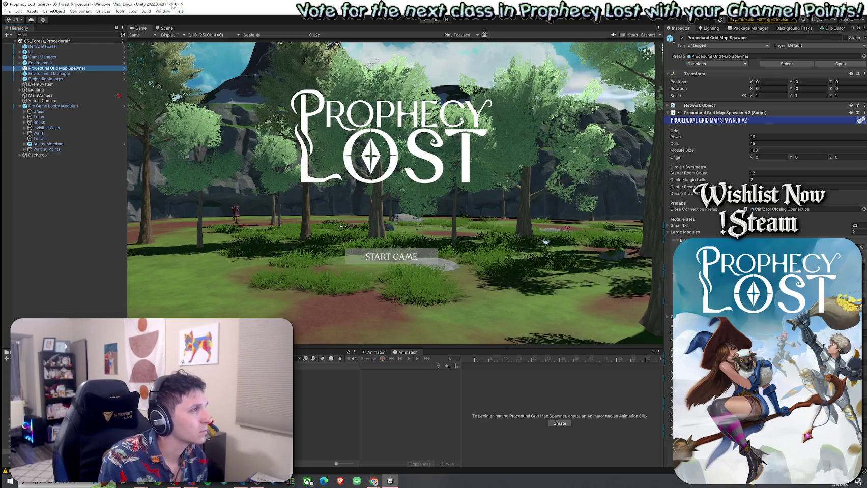
- Save the forest scene, using File > Save and finally Ctrl+S
left_click(27, 44)
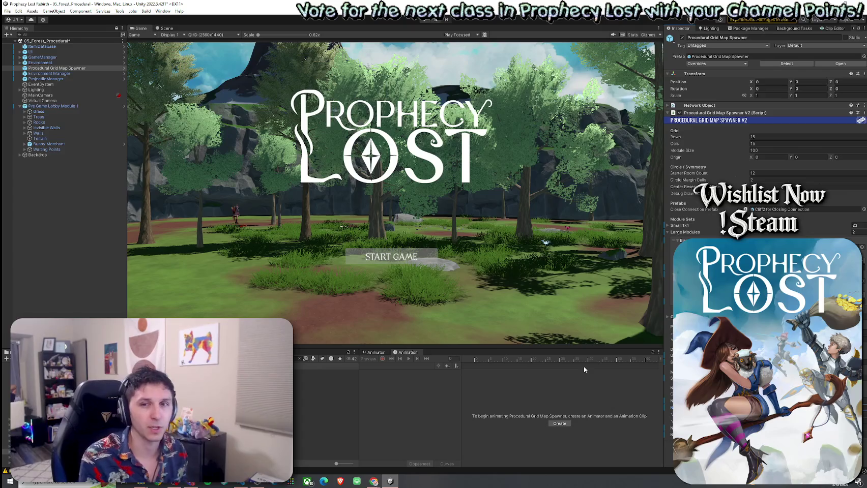
left_click(4, 11)
left_click(20, 44)
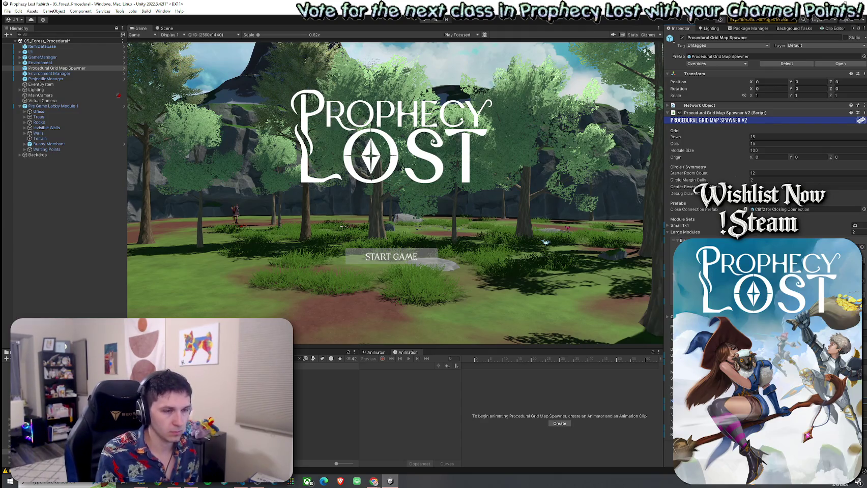
key("alt+f")
key("Escape")
key("ctrl+s")
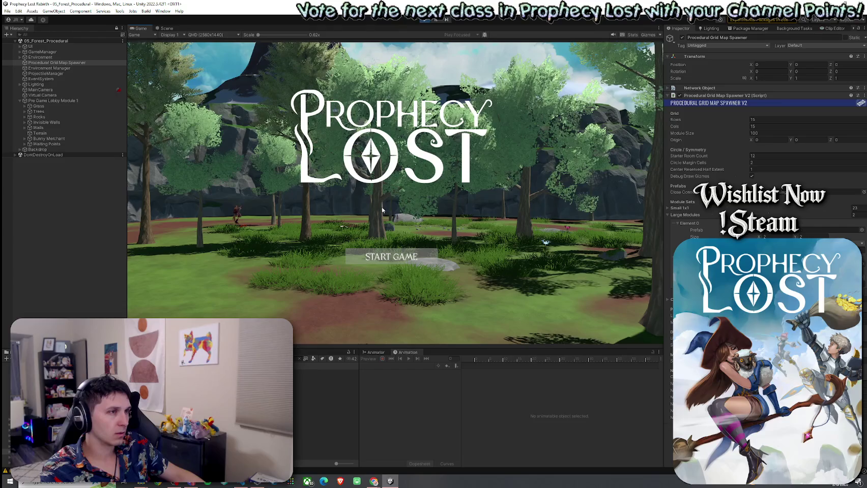
- Start a new game and run the character past the rock cliff toward the forested valley
left_click(391, 256)
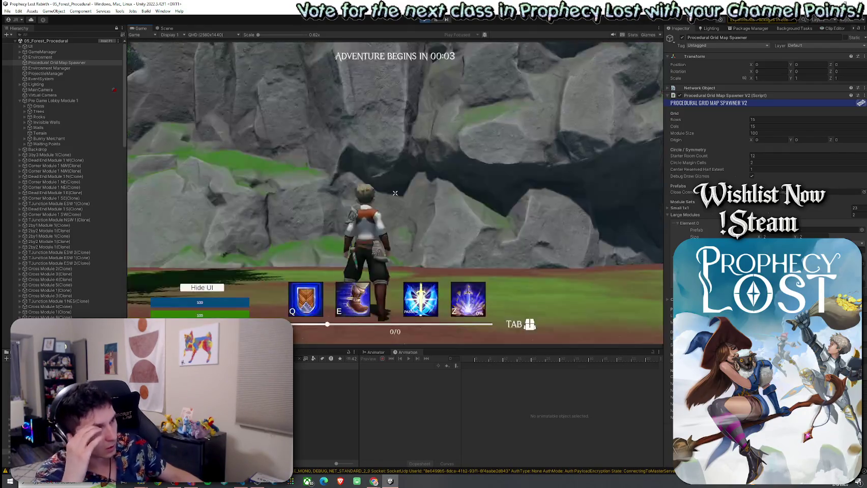
key("w")
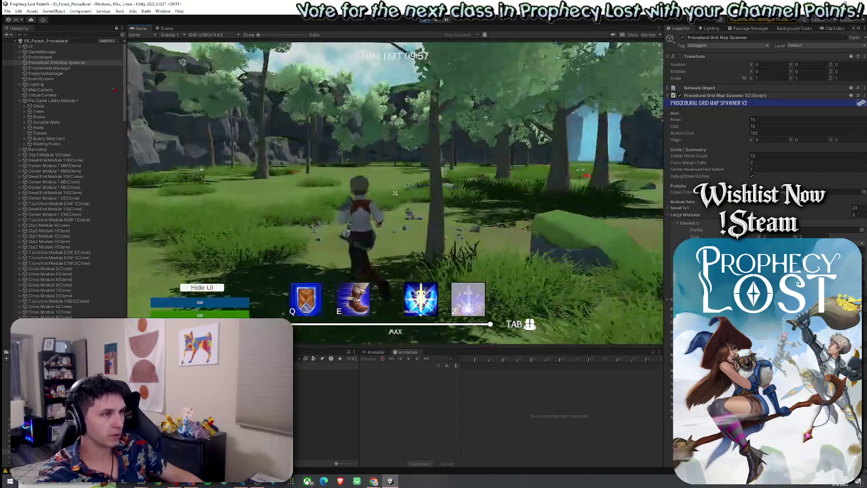
key("w")
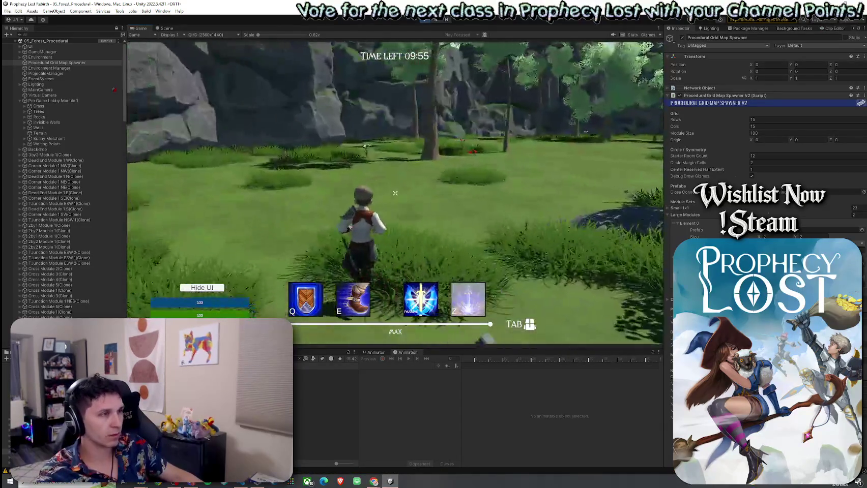
key("w")
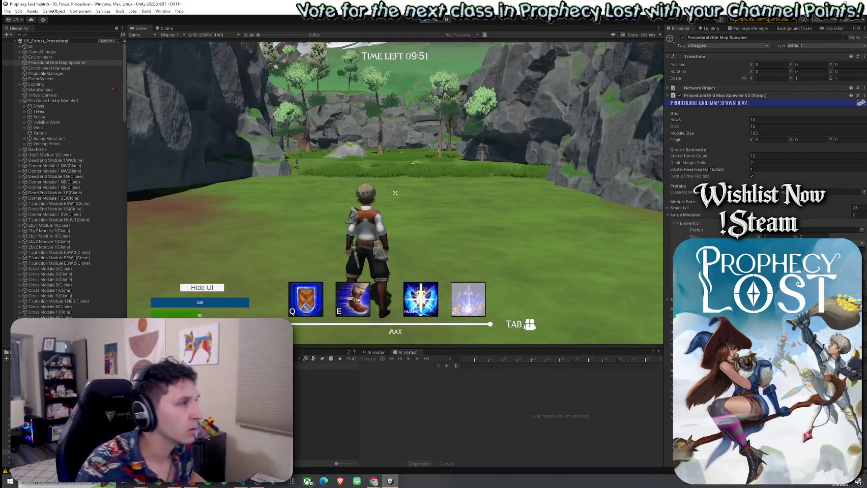
- Leave game control and filter the Hierarchy by 'player'
key("super")
left_click(60, 34)
type("player")
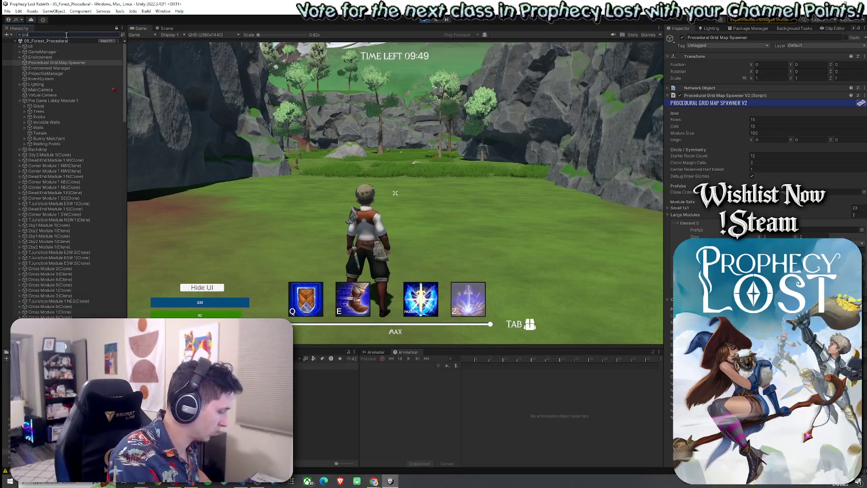
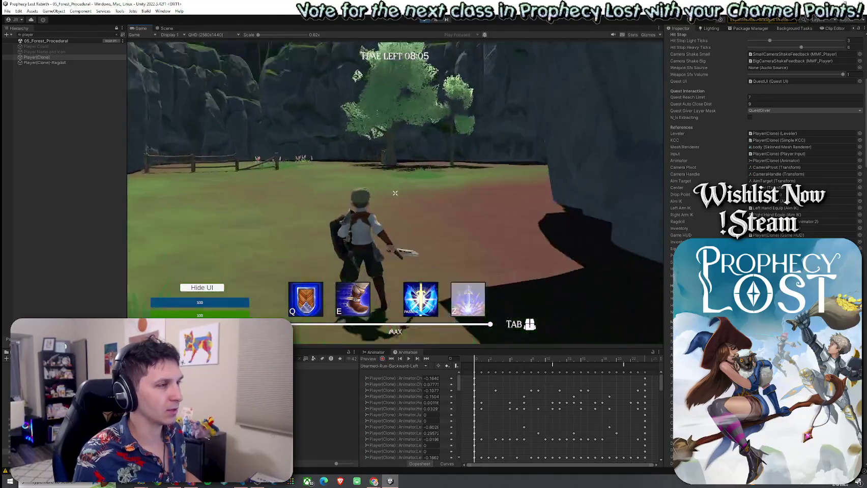
- Show the Scene view at an angled orbit of the generated forest, docked beside the running Game view
key("Escape")
key("ctrl+1")
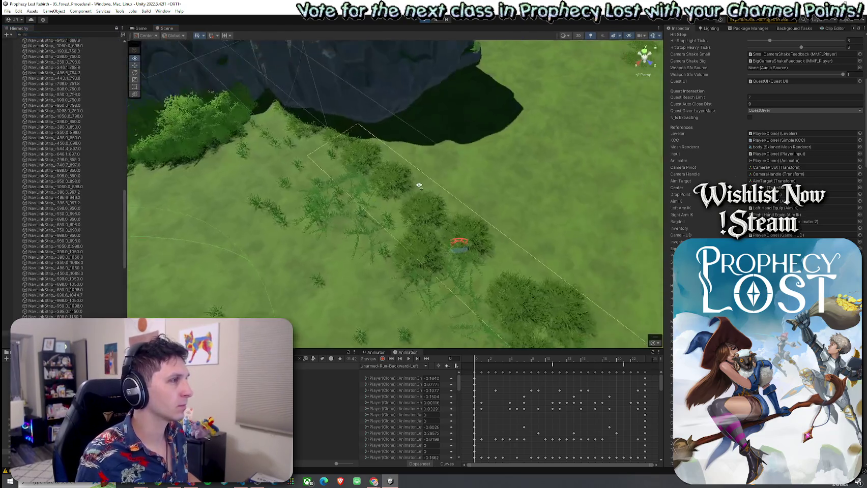
mouse_move(398, 147)
left_mouse_down()
mouse_move(305, 108)
mouse_move(493, 188)
left_mouse_up()
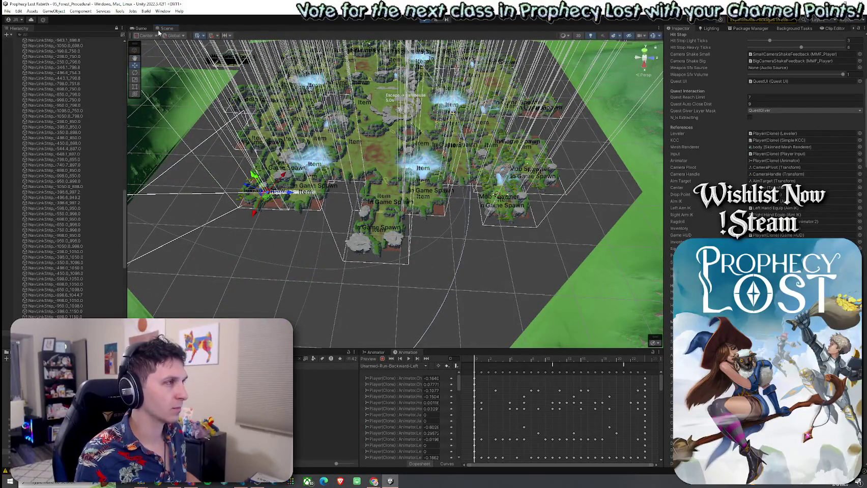
left_click_drag(167, 27, 580, 163)
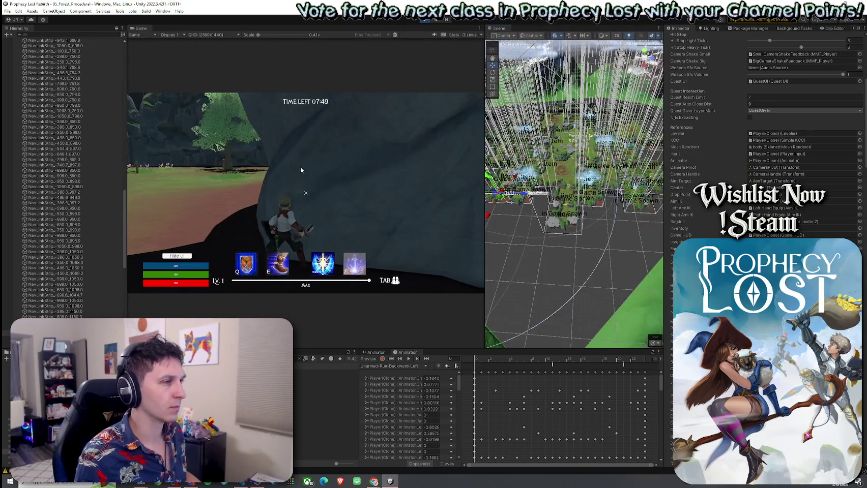
- Run the character across grass and dirt paths toward the cliffs, slashing twice, into the dirt canyon
left_click(300, 167)
key("w")
key("w")
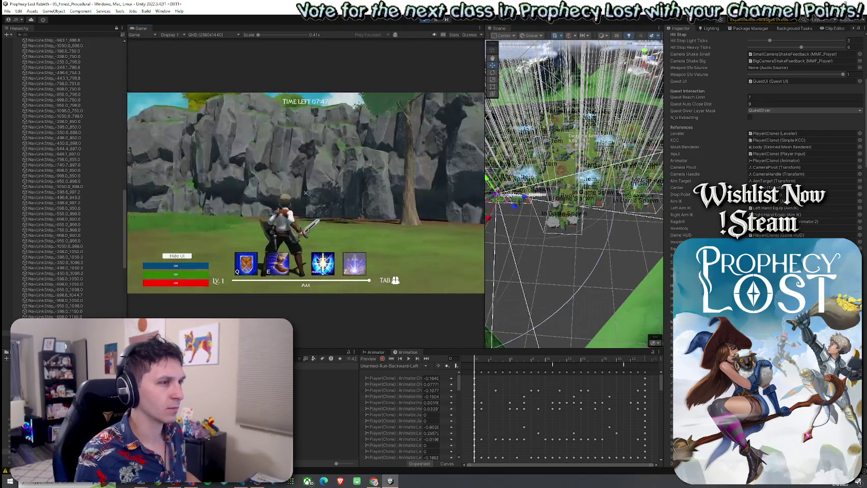
key("w")
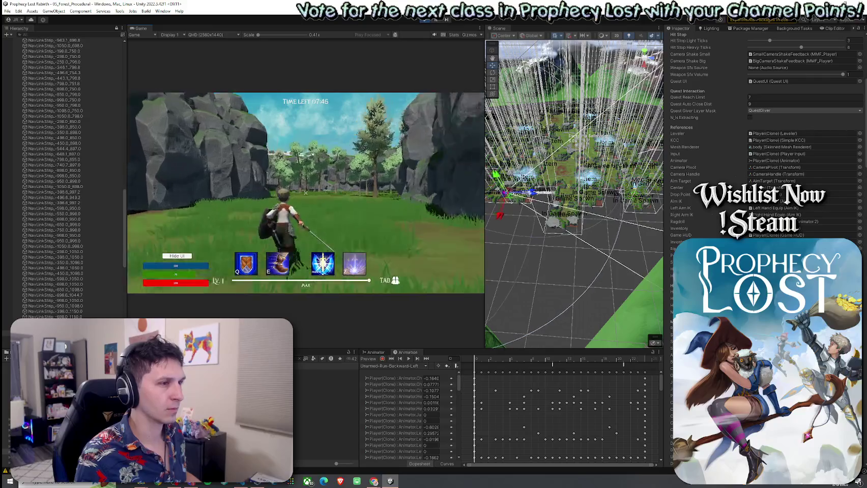
key("w")
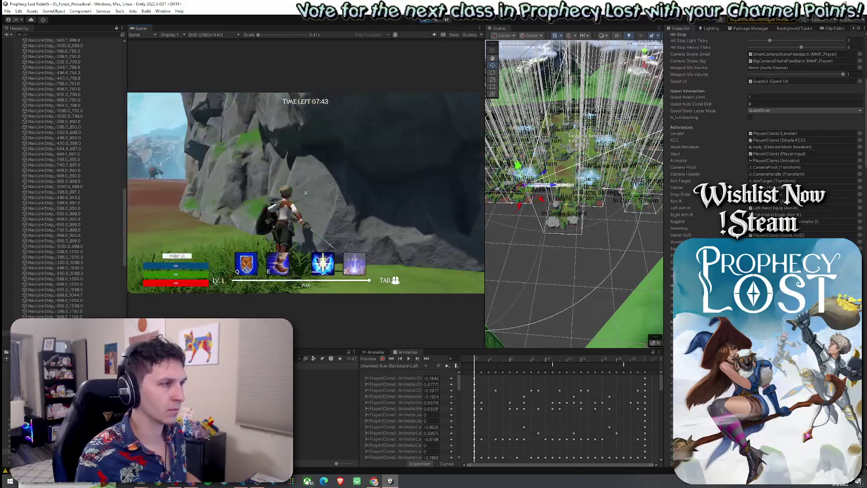
key("w")
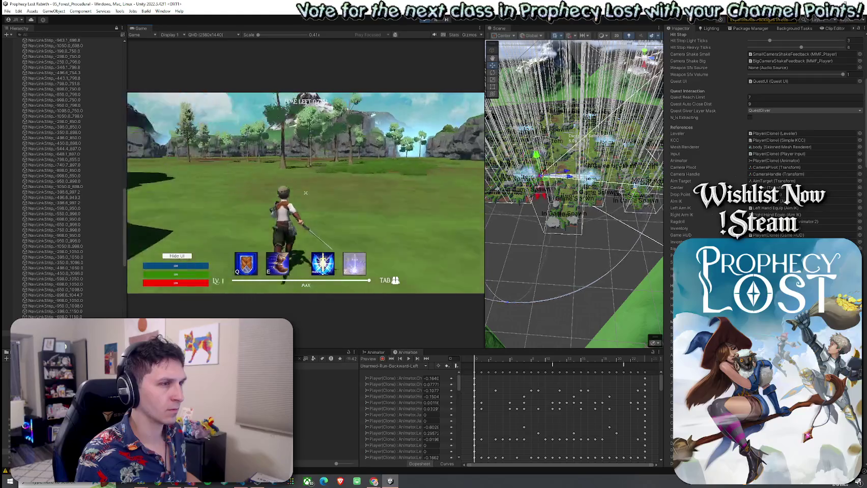
key("w")
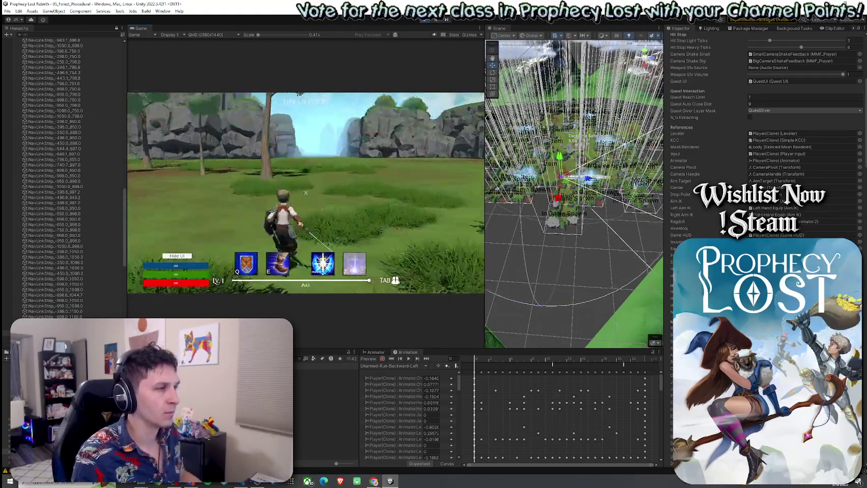
key("w")
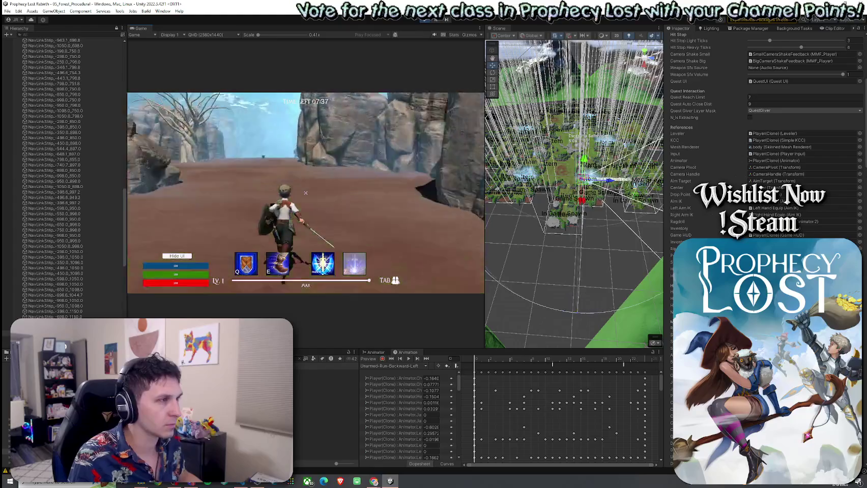
left_click(306, 193)
key("w")
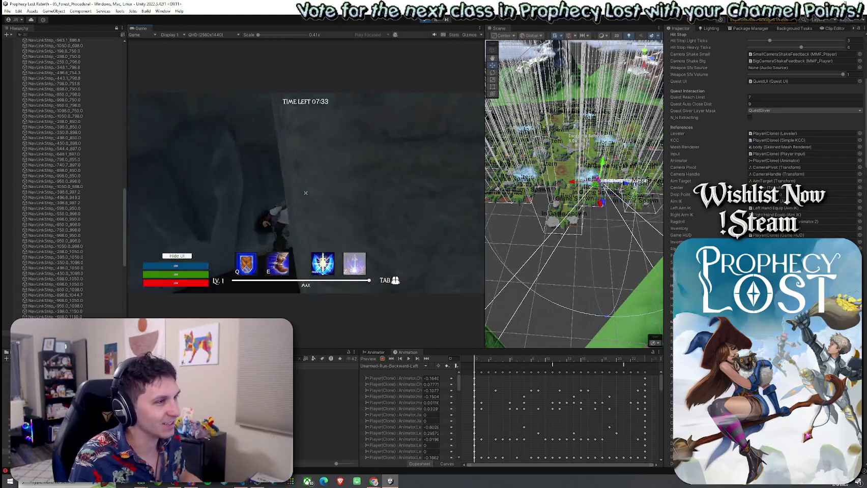
left_click(305, 193)
key("w")
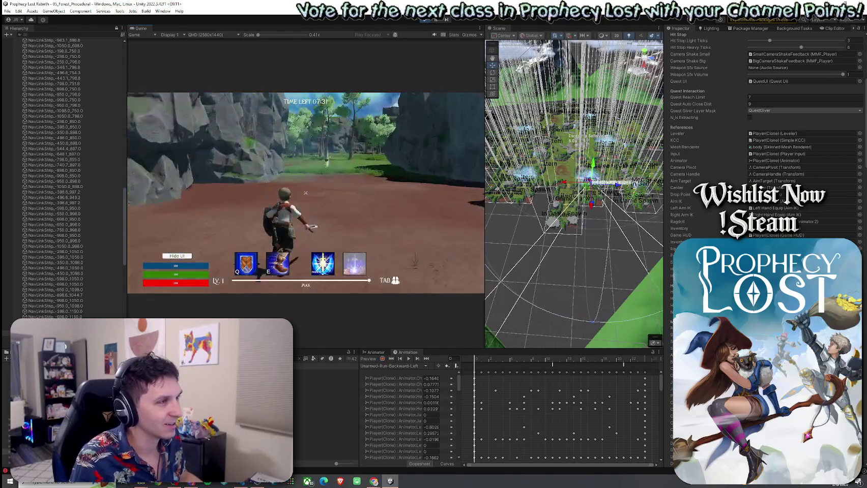
key("w")
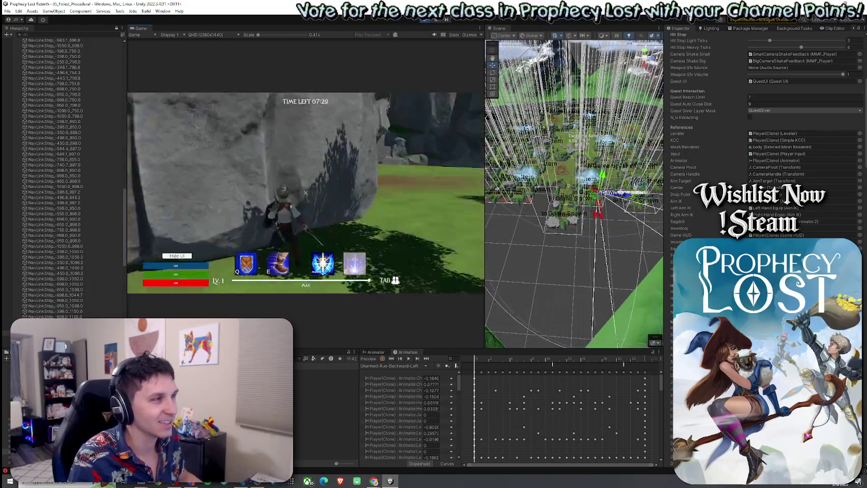
key("w")
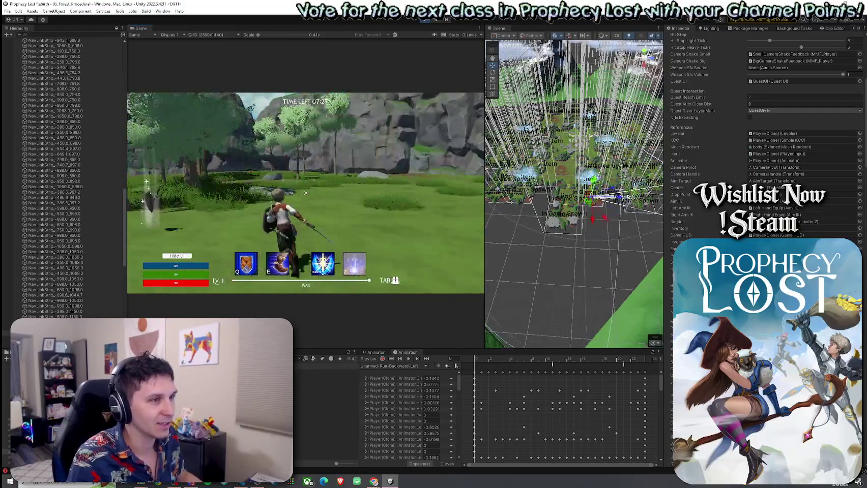
- Run past the rock pillar into the forest, block and slash, then follow the rock wall to an open field
key("w")
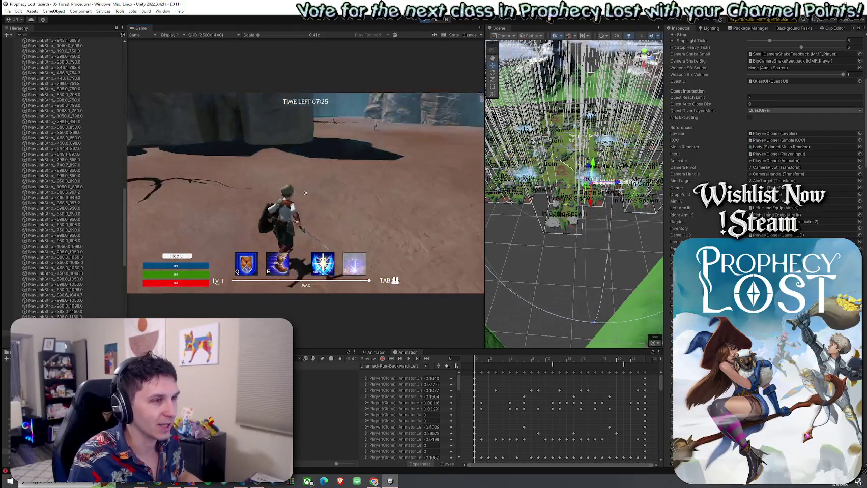
key("w")
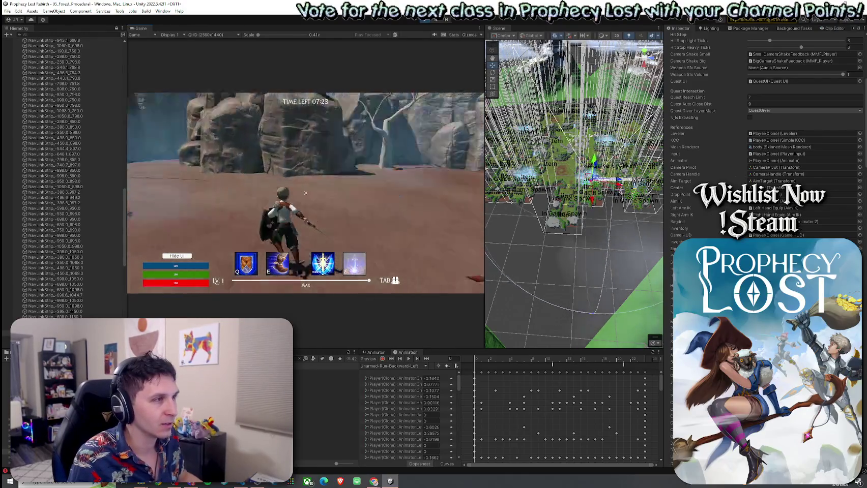
key("w")
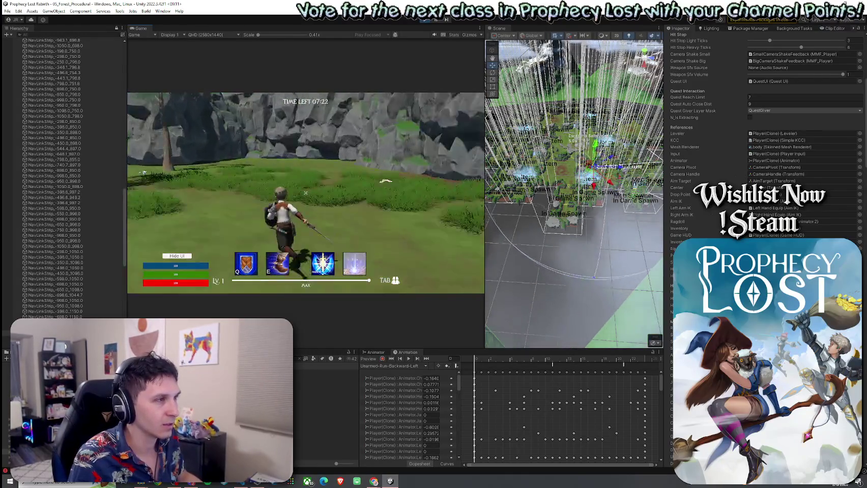
key("w")
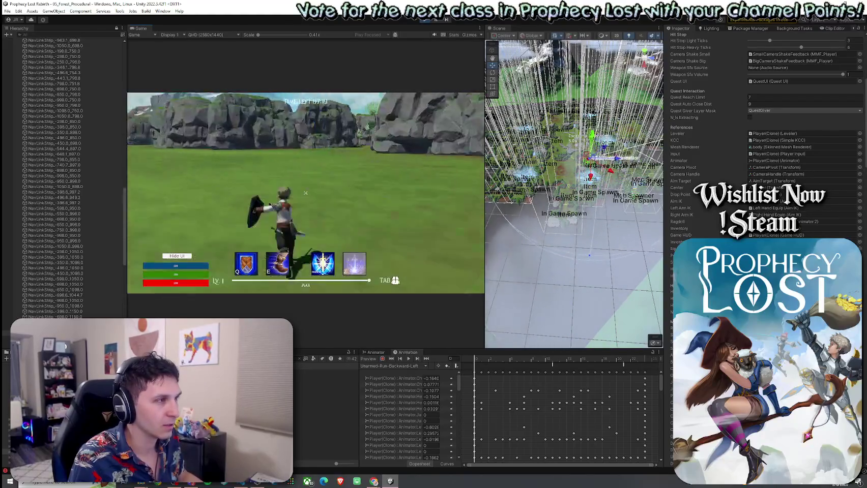
key("w")
left_click(305, 193)
key("w")
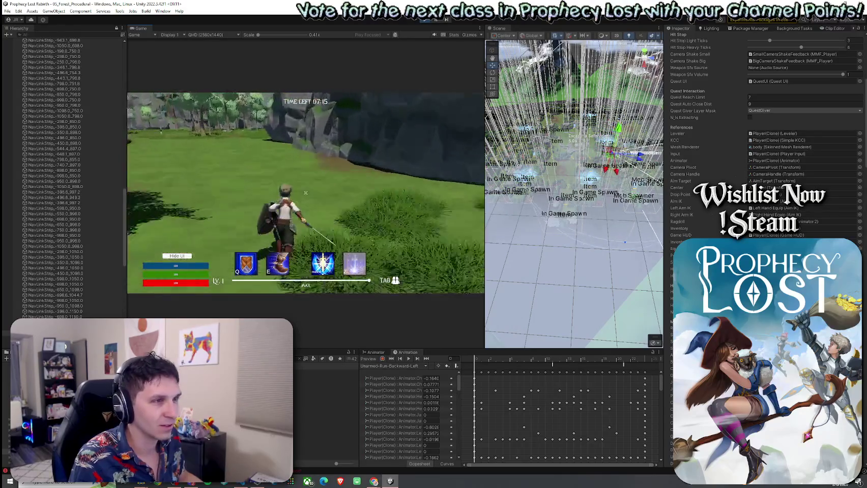
key("w")
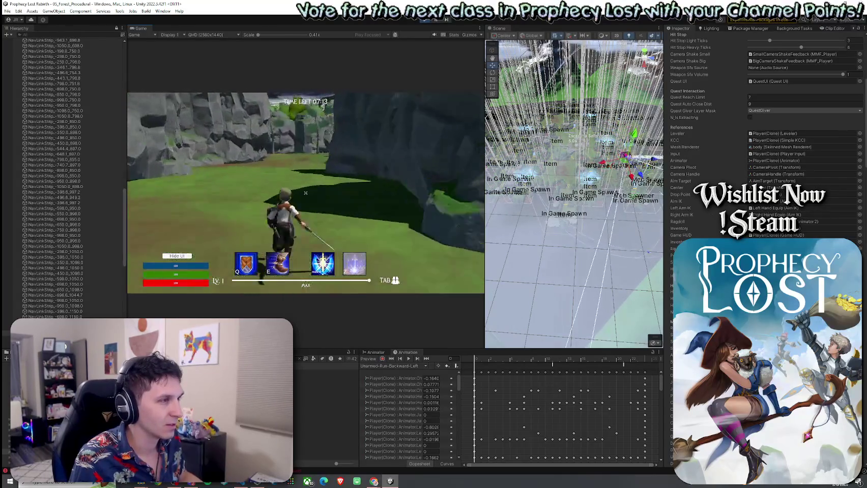
key("w")
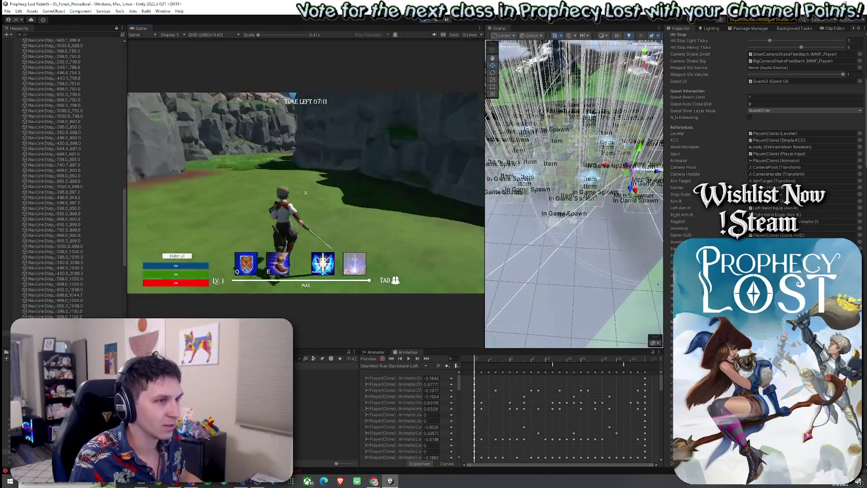
key("w")
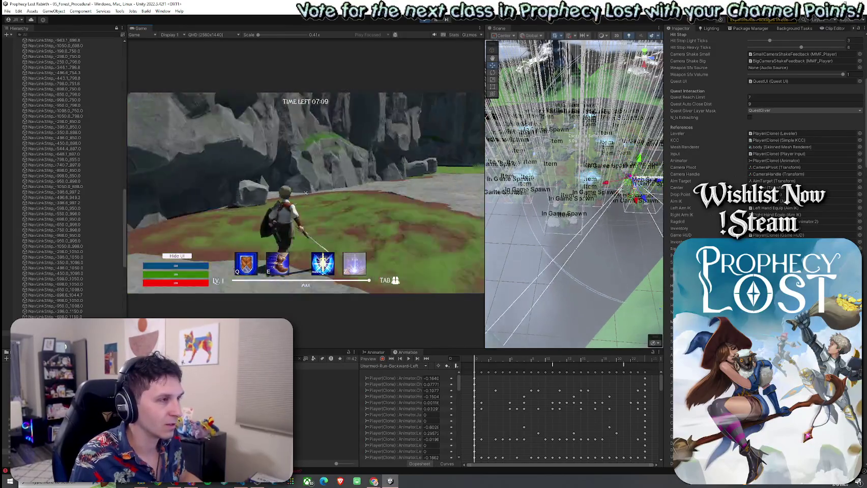
key("w")
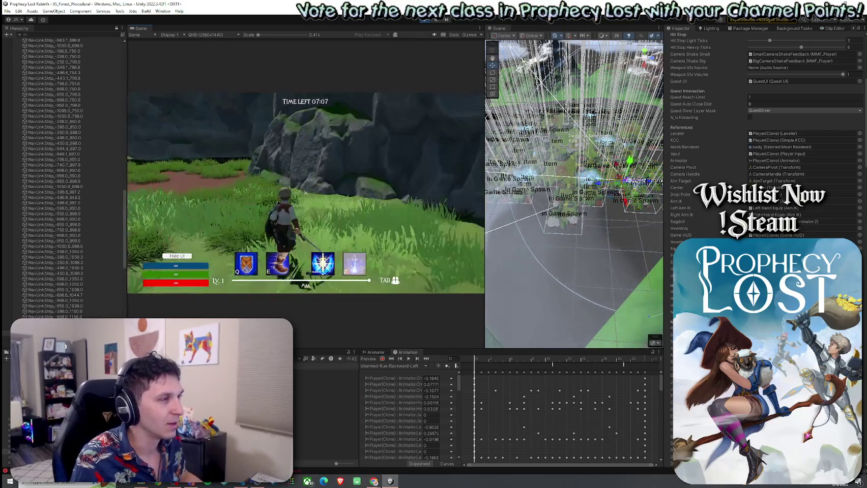
key("w")
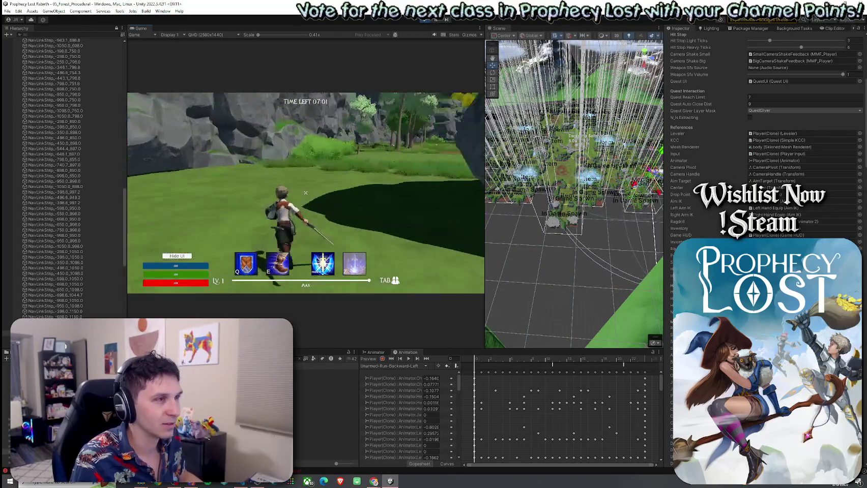
key("super")
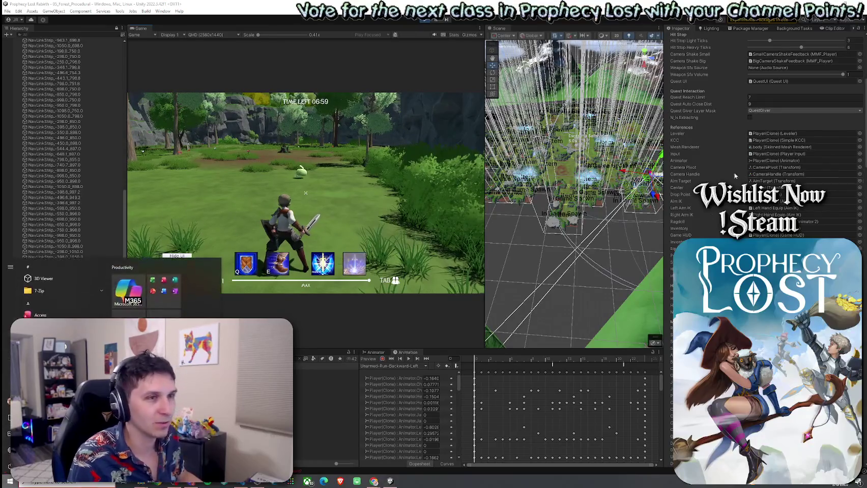
- Dismiss the system launcher and orbit the Scene view down close to the orange-and-blue marker
key("super")
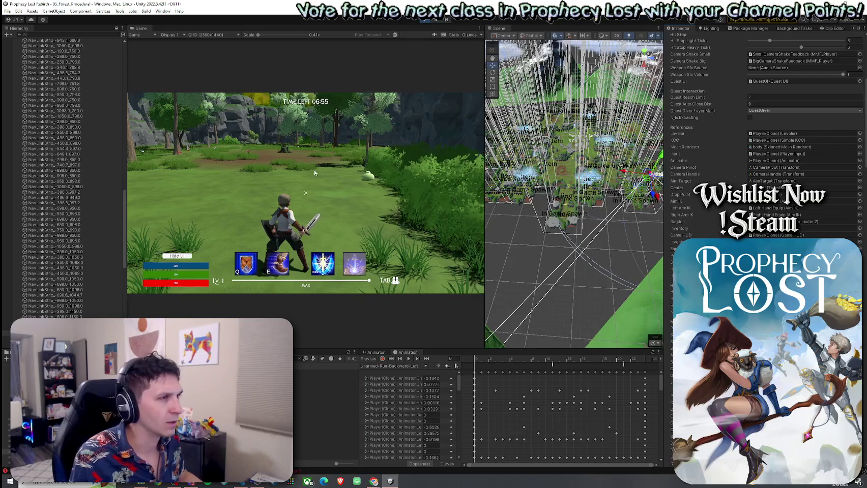
mouse_move(576, 201)
left_mouse_down()
mouse_move(654, 170)
mouse_move(654, 139)
left_mouse_up()
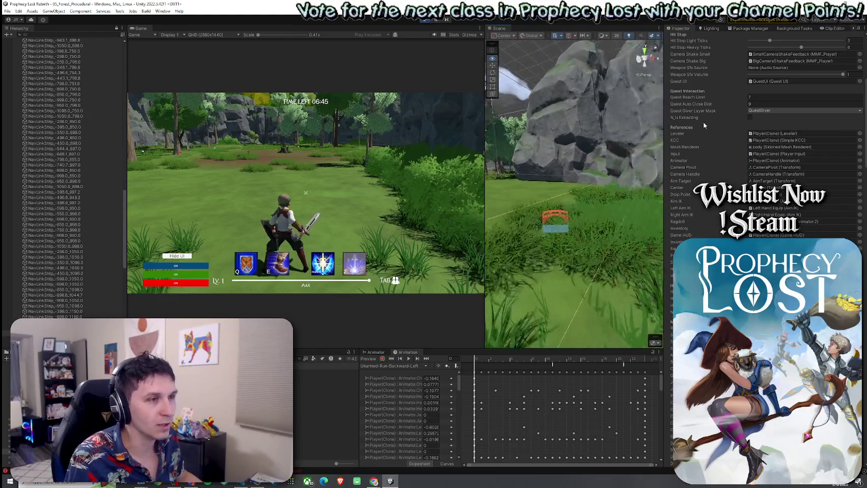